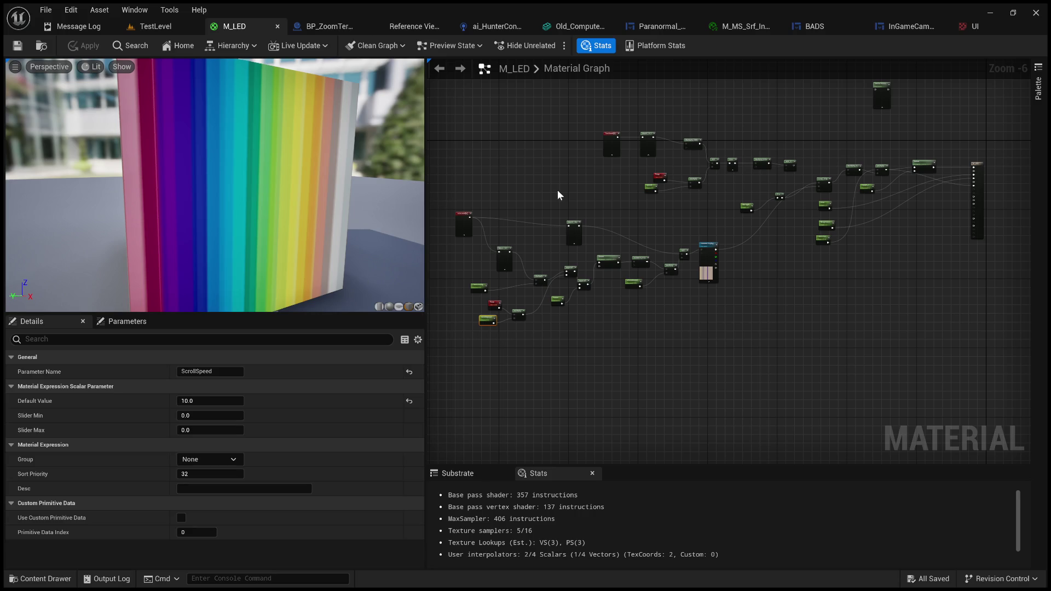
Wire Multiply's output into the ScreenDisplay UVs input, replacing a brief Mask (R) connection
scroll(658, 238, "up", 2)
scroll(642, 228, "up", 3)
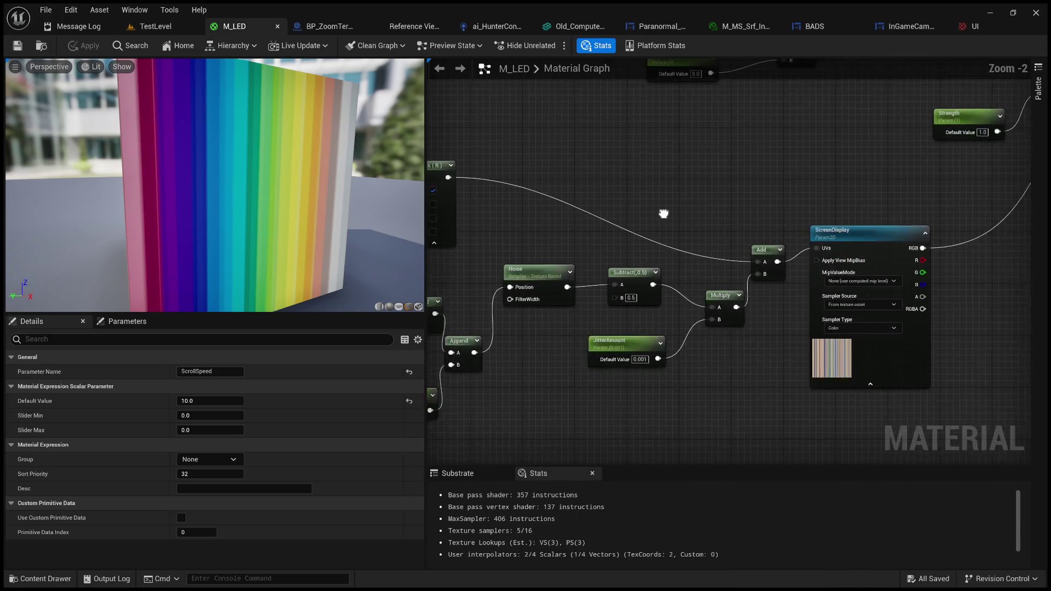
mouse_move(727, 220)
left_mouse_down()
mouse_move(746, 234)
mouse_move(498, 238)
left_mouse_up()
mouse_move(692, 261)
left_mouse_down()
mouse_move(711, 248)
mouse_move(805, 274)
left_mouse_up()
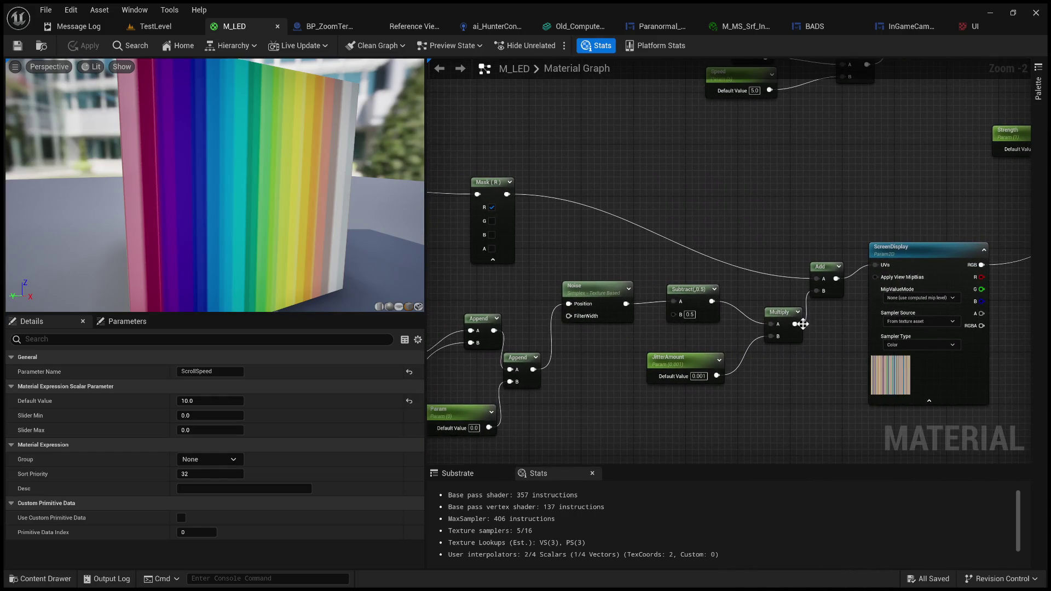
left_click_drag(795, 325, 882, 267)
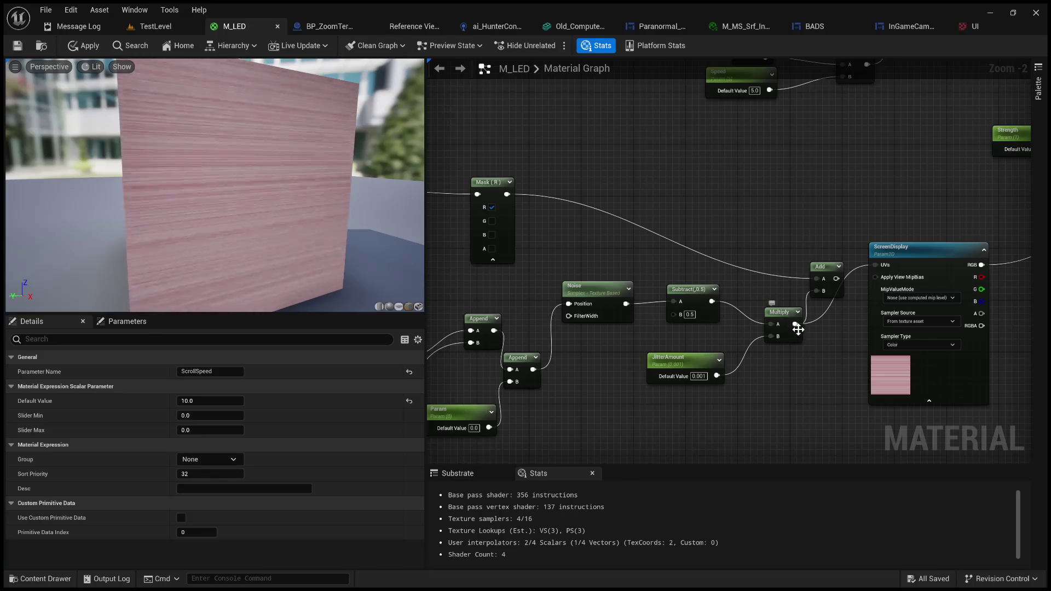
left_click_drag(507, 194, 876, 265)
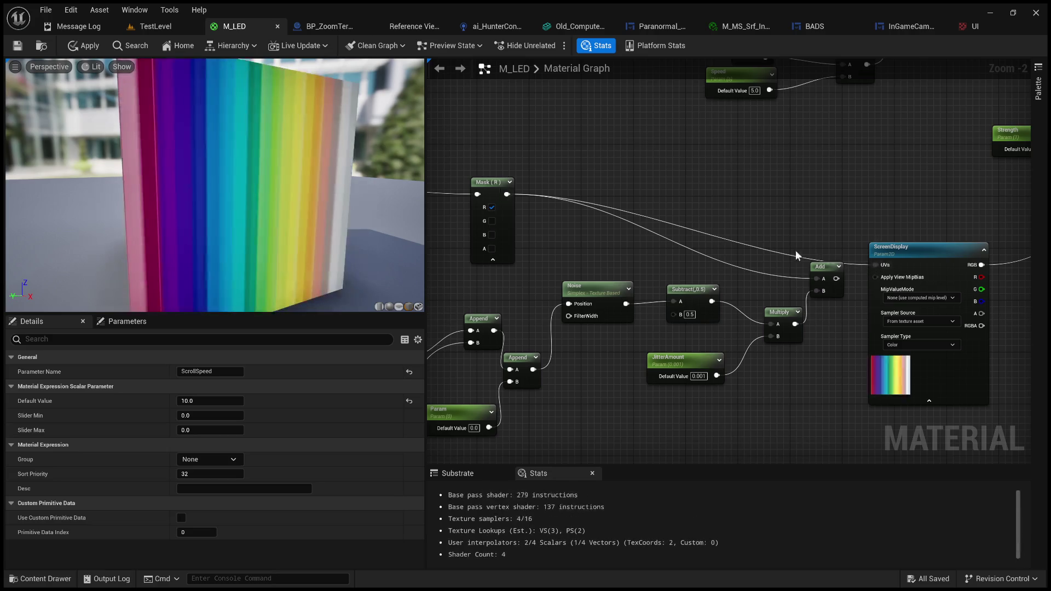
mouse_move(793, 325)
left_mouse_down()
mouse_move(870, 266)
mouse_move(775, 237)
mouse_move(859, 275)
mouse_move(882, 268)
left_mouse_up()
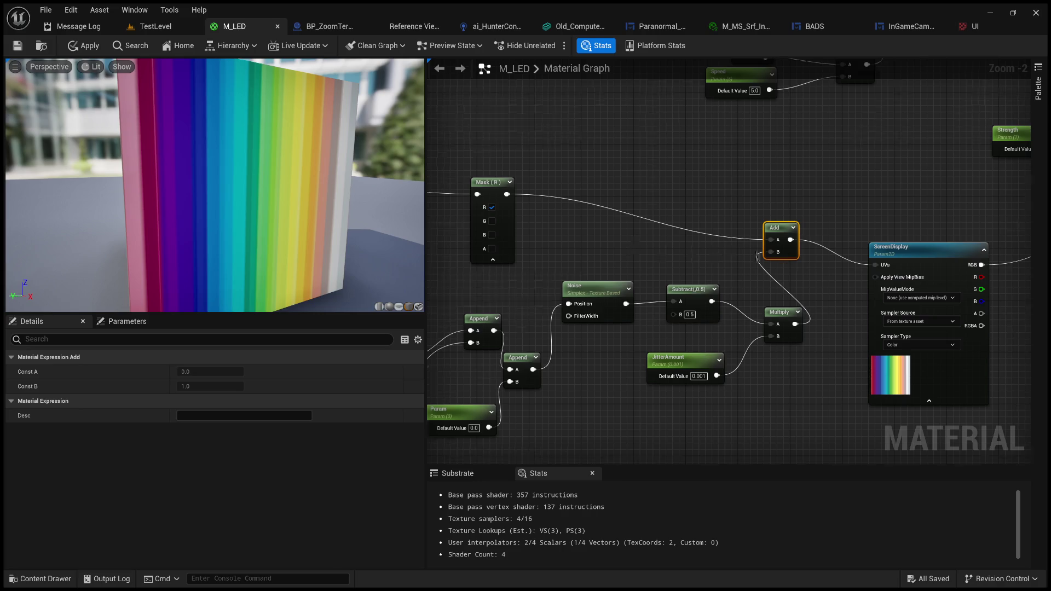
Set the Mask node to R and G channels and save M_LED
left_click_drag(626, 244, 799, 267)
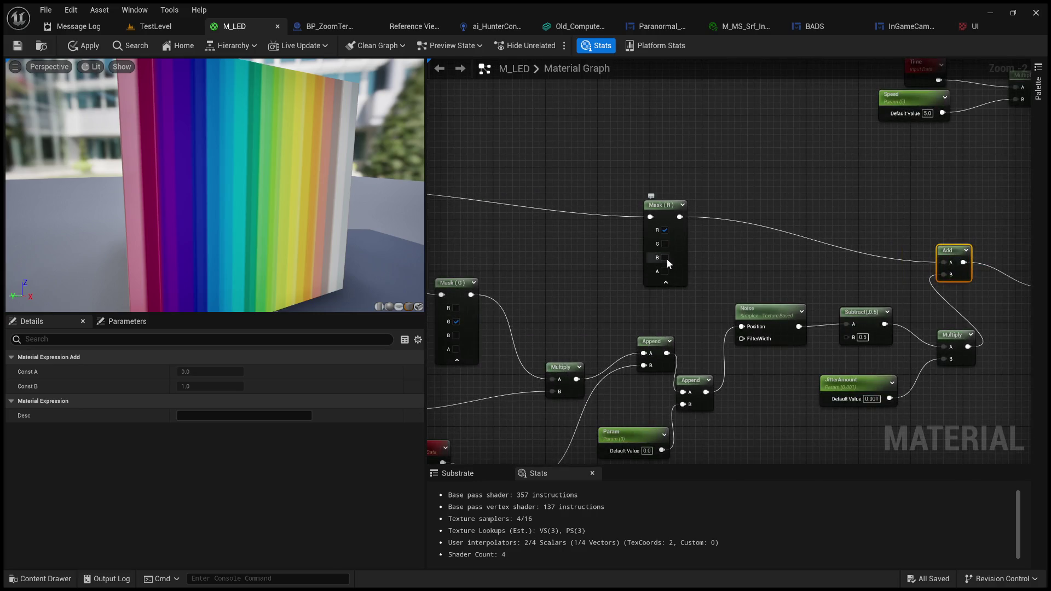
left_click(664, 258)
left_click(665, 258)
left_click(663, 244)
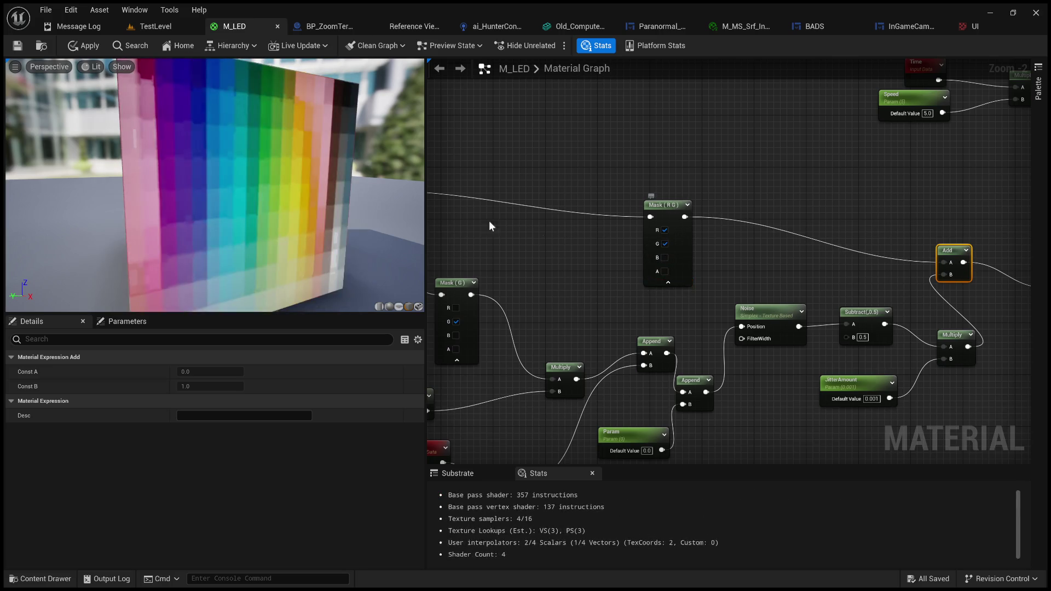
scroll(224, 191, "up", 5)
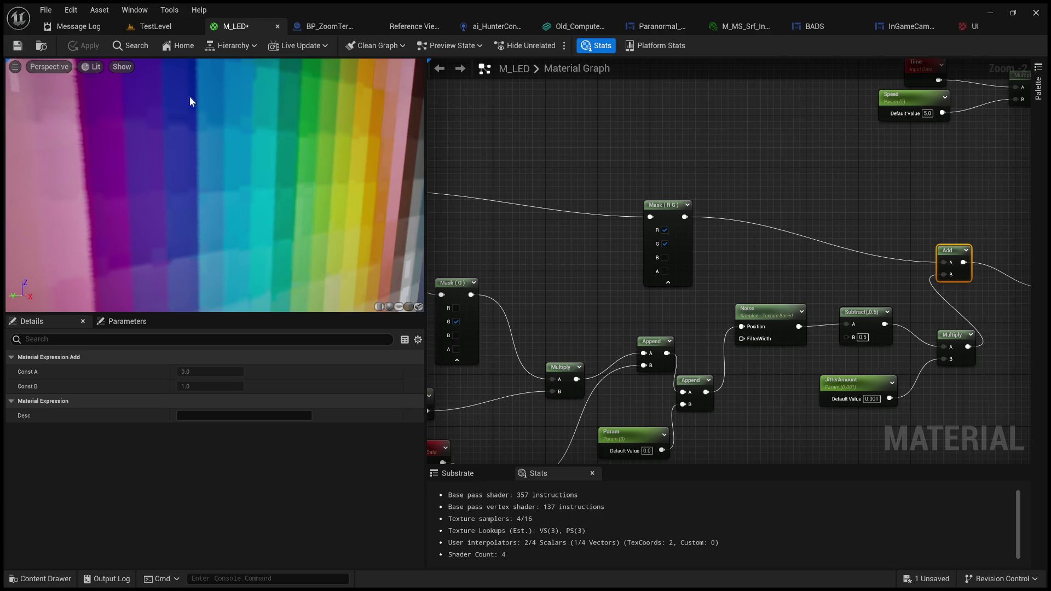
key("ctrl+s")
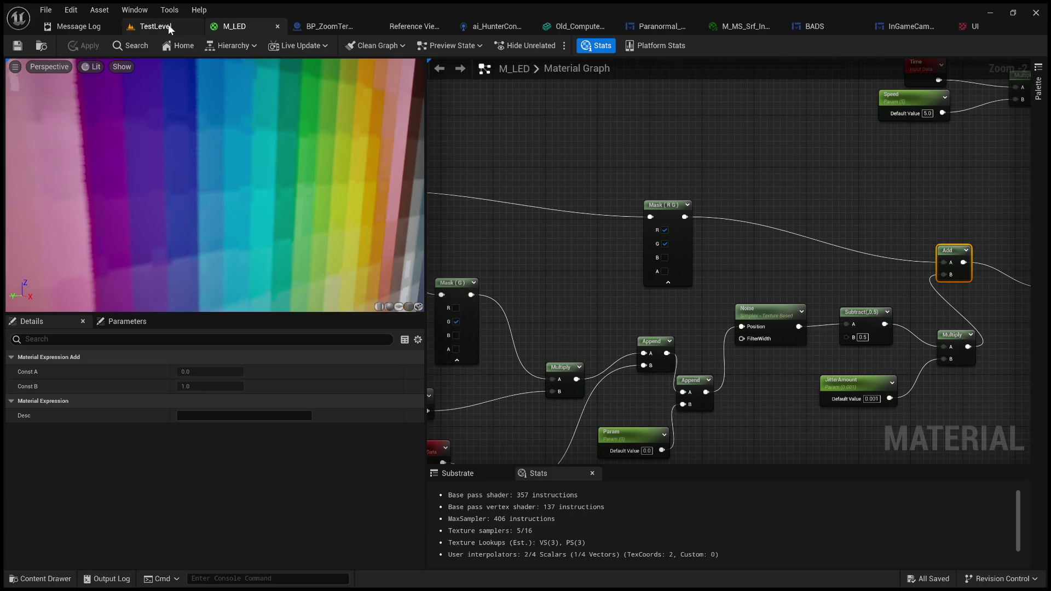
left_click(156, 26)
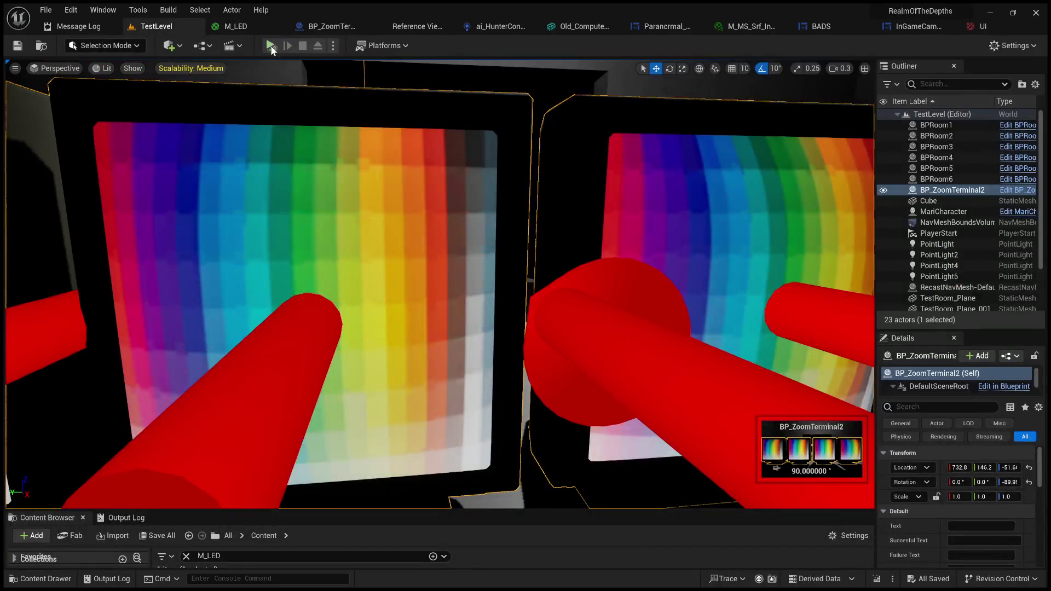
left_click(271, 45)
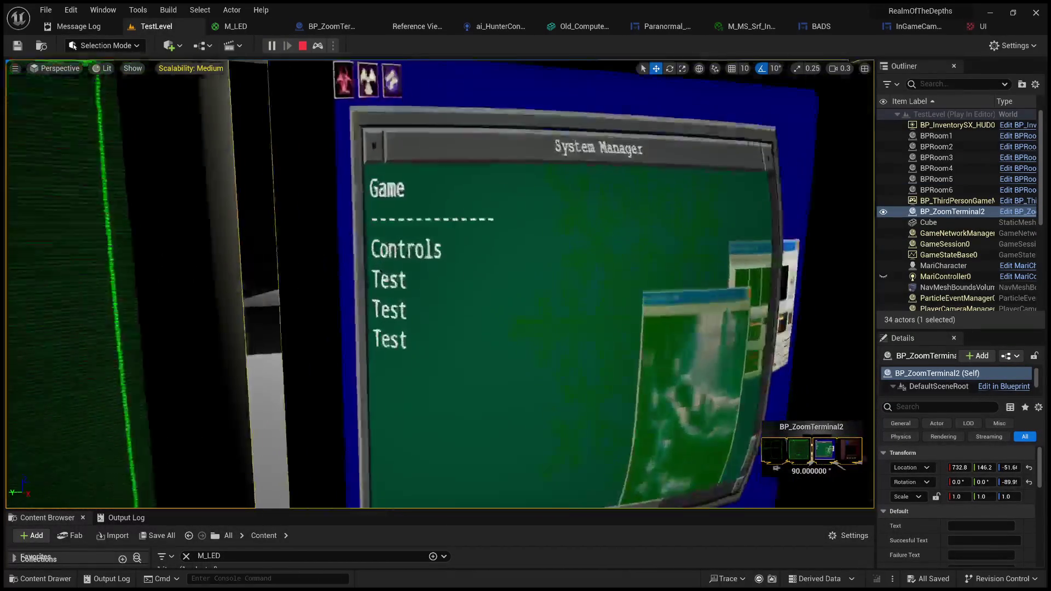
key("e")
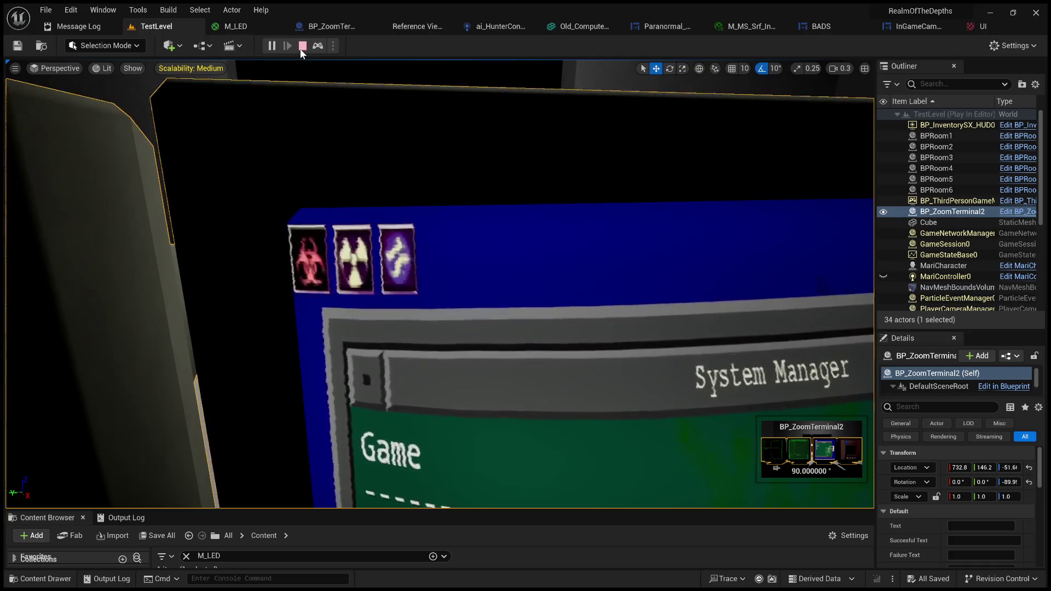
left_click(241, 26)
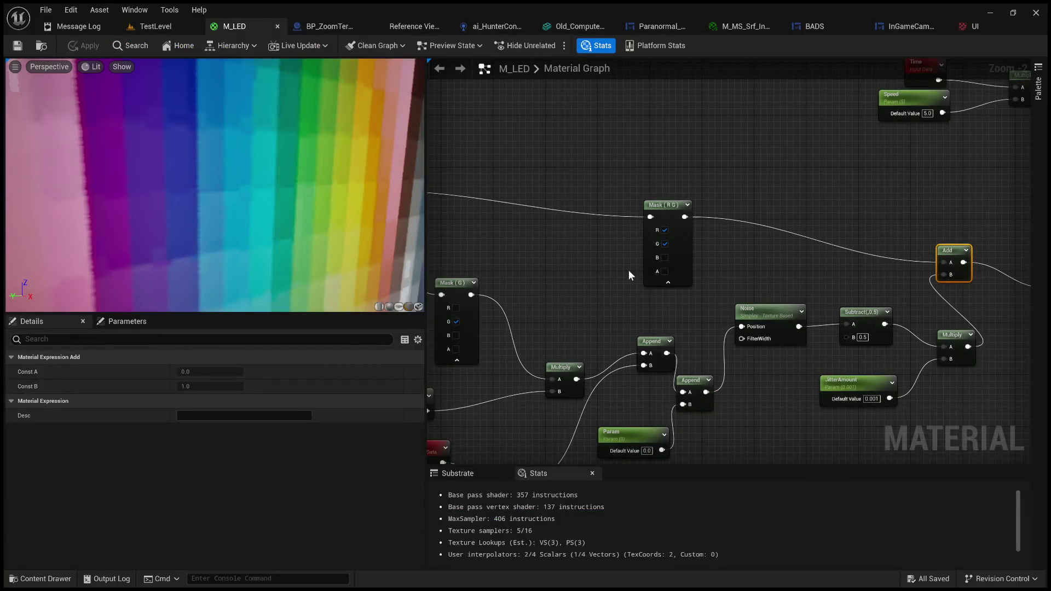
left_click(173, 27)
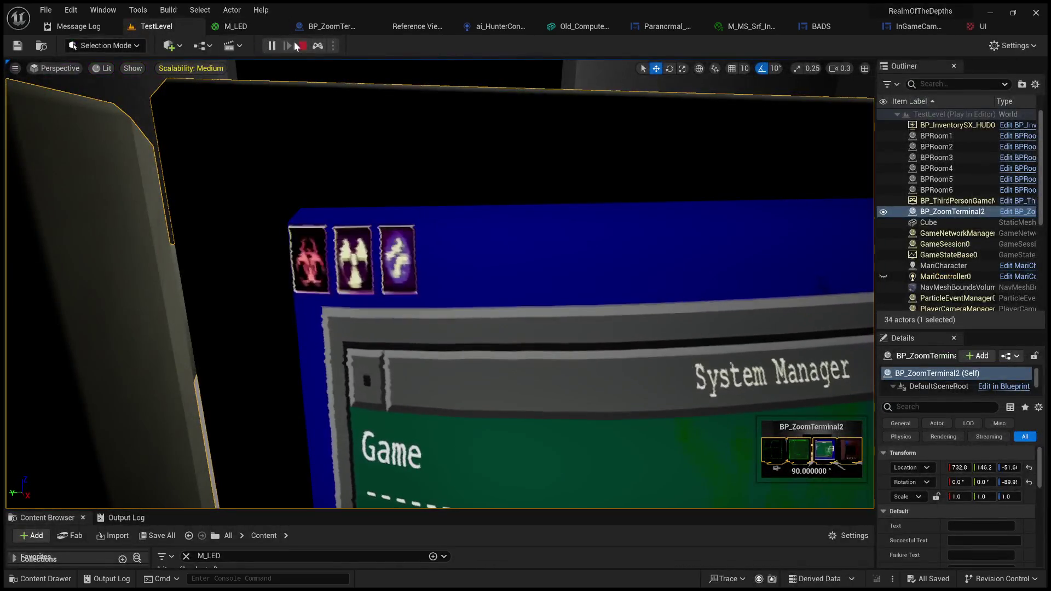
left_click(245, 28)
left_click_drag(664, 302, 626, 232)
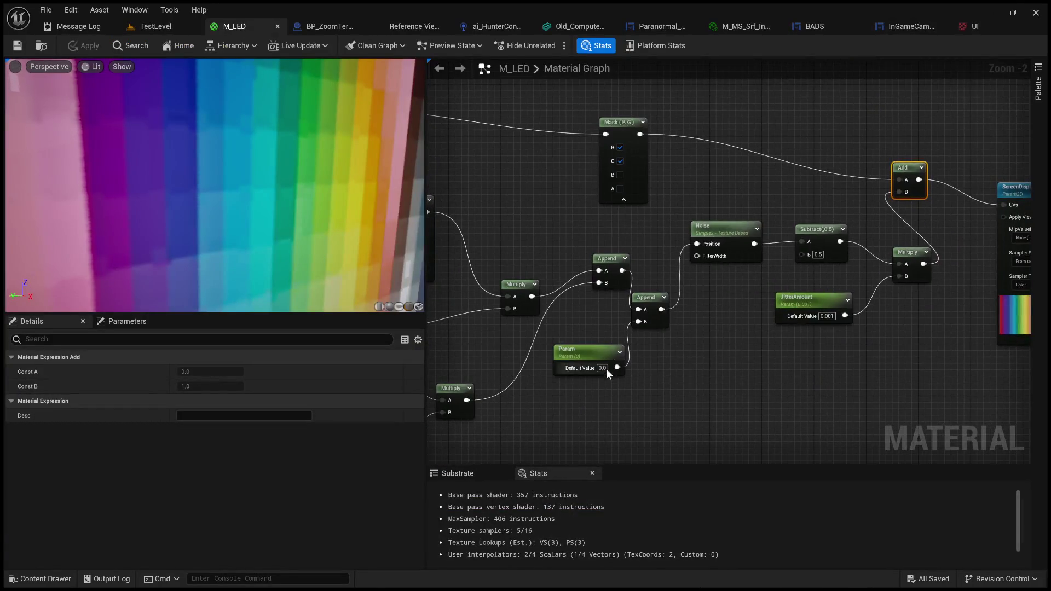
Set ScrollSpeed's default value to 5, save M_LED, and return to TestLevel
mouse_move(533, 310)
left_mouse_down()
mouse_move(750, 299)
mouse_move(731, 233)
left_mouse_up()
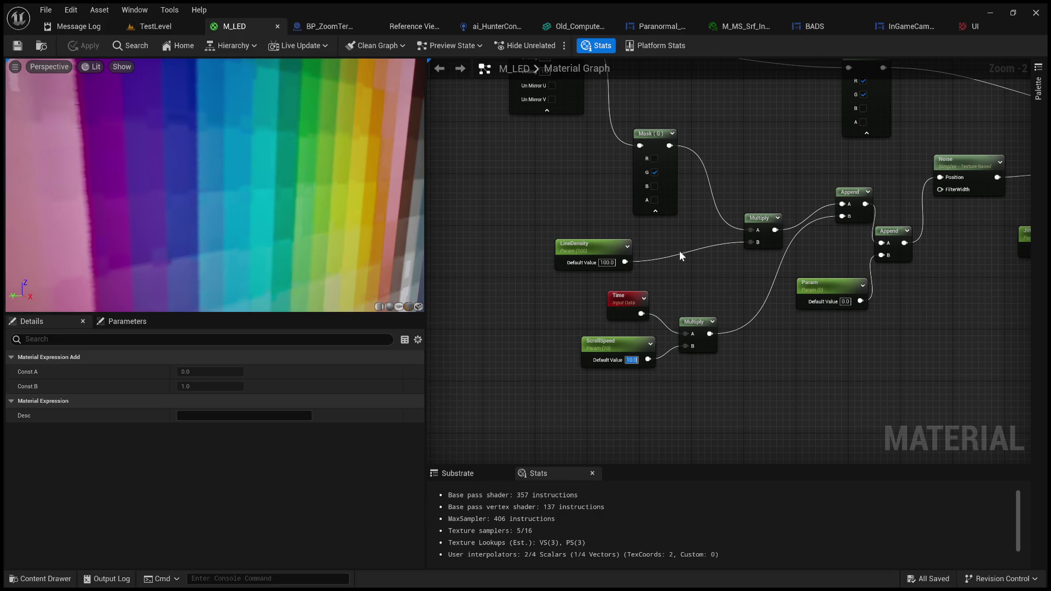
type("5")
key("Return")
type("300")
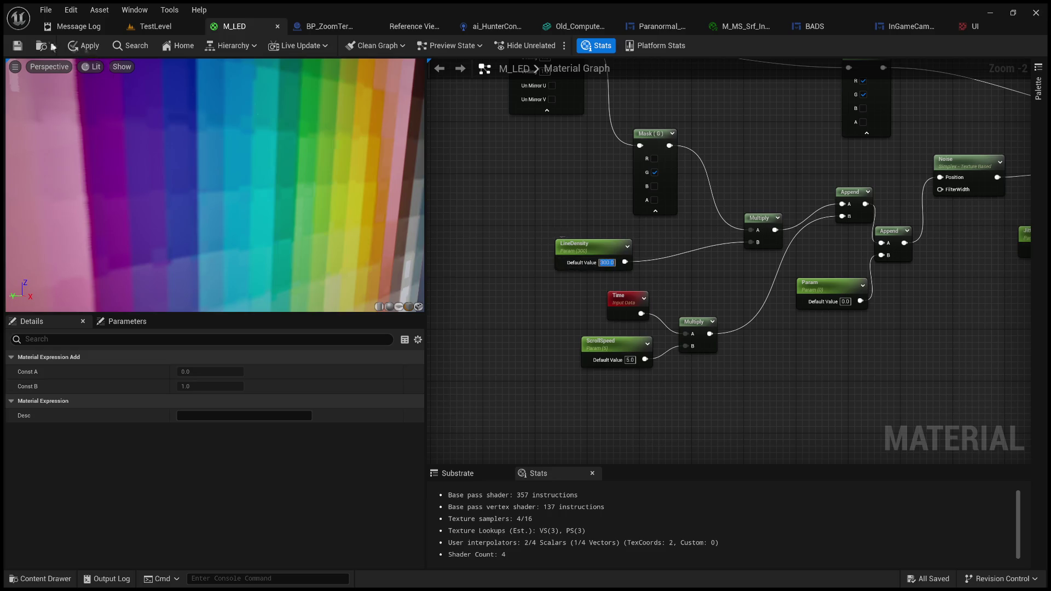
left_click(17, 47)
left_click(153, 26)
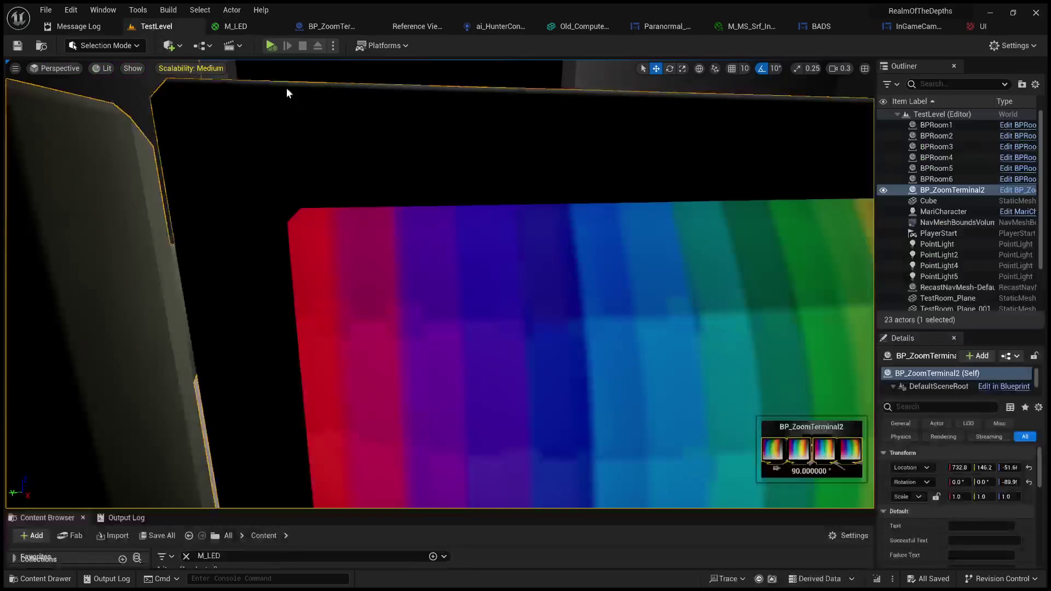
Play TestLevel to view the terminal screens, then stop and return to M_LED
left_click(269, 48)
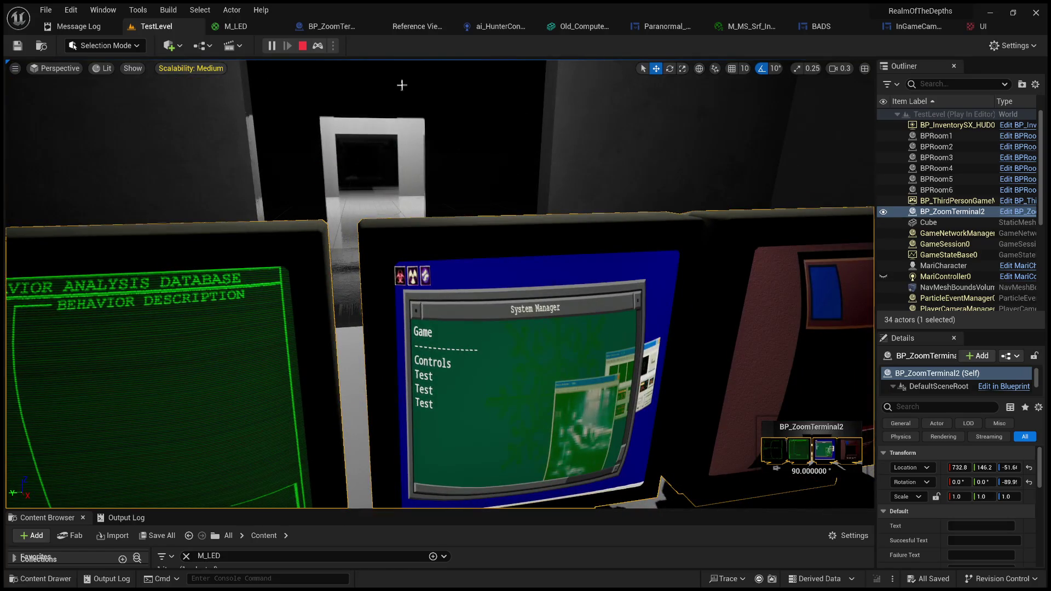
left_click(302, 46)
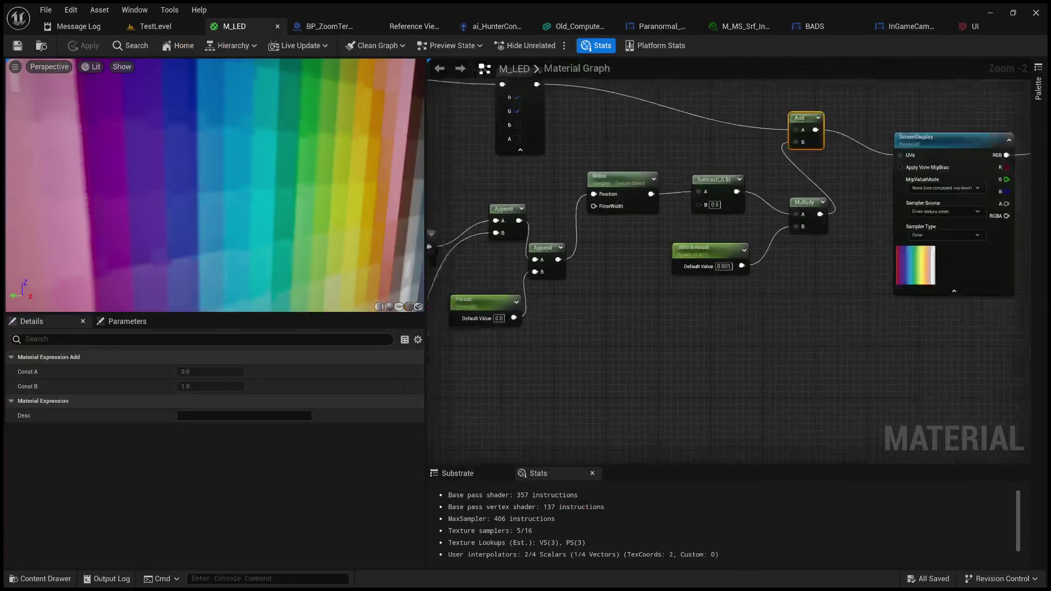
Connect the Add output to Multiply's B pin, apply M_LED, and return to TestLevel
scroll(759, 309, "down", 1)
mouse_move(759, 308)
left_mouse_down()
mouse_move(665, 286)
mouse_move(574, 417)
left_mouse_up()
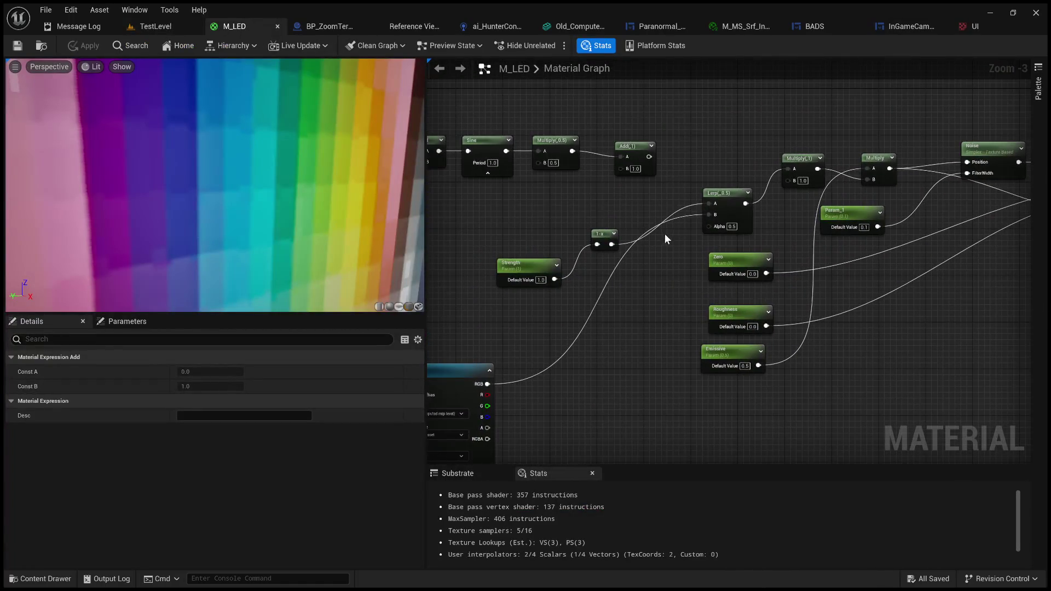
left_click_drag(649, 157, 883, 266)
left_click_drag(789, 183, 794, 182)
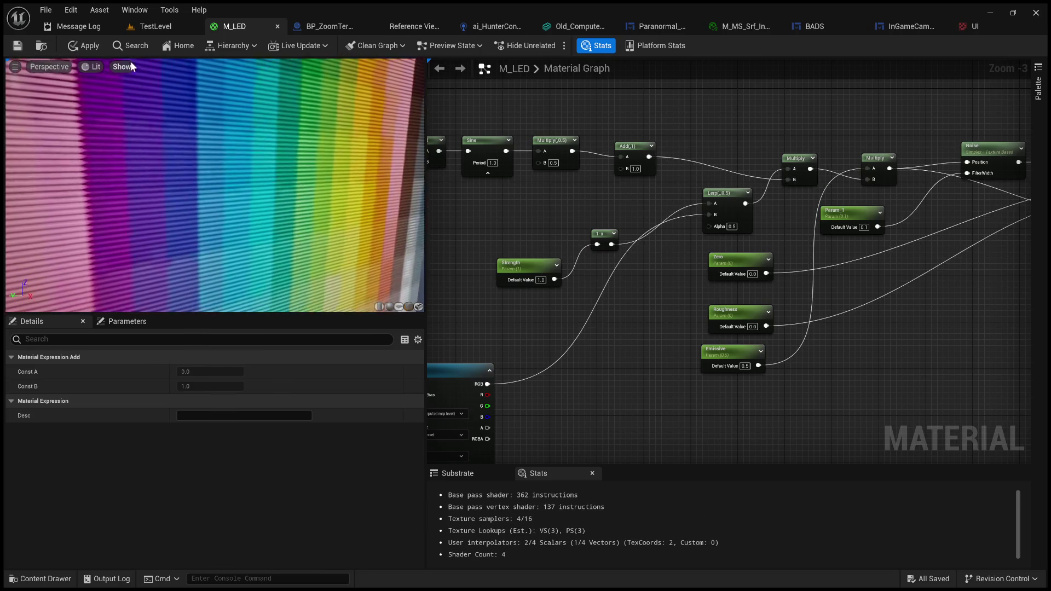
left_click(17, 46)
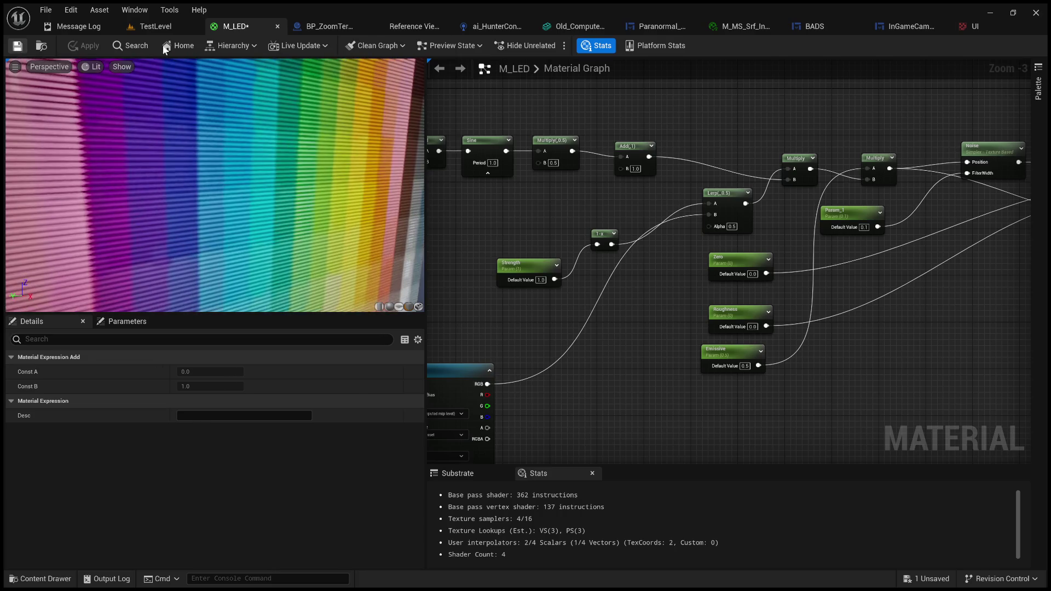
left_click(173, 25)
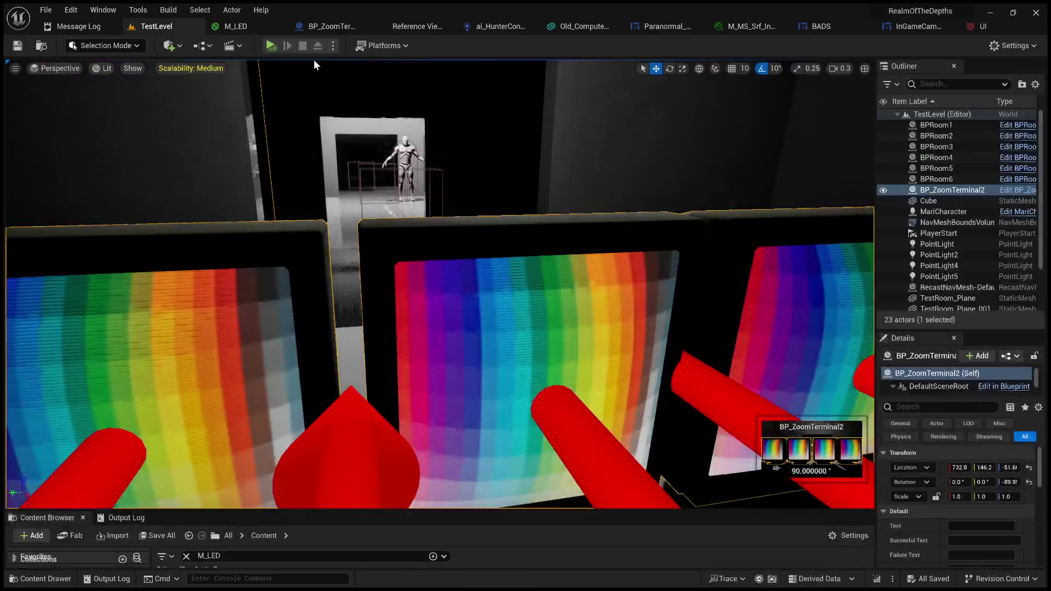
Play TestLevel, zoom onto the System Manager terminal, then go back to the M_LED editor
left_click(272, 46)
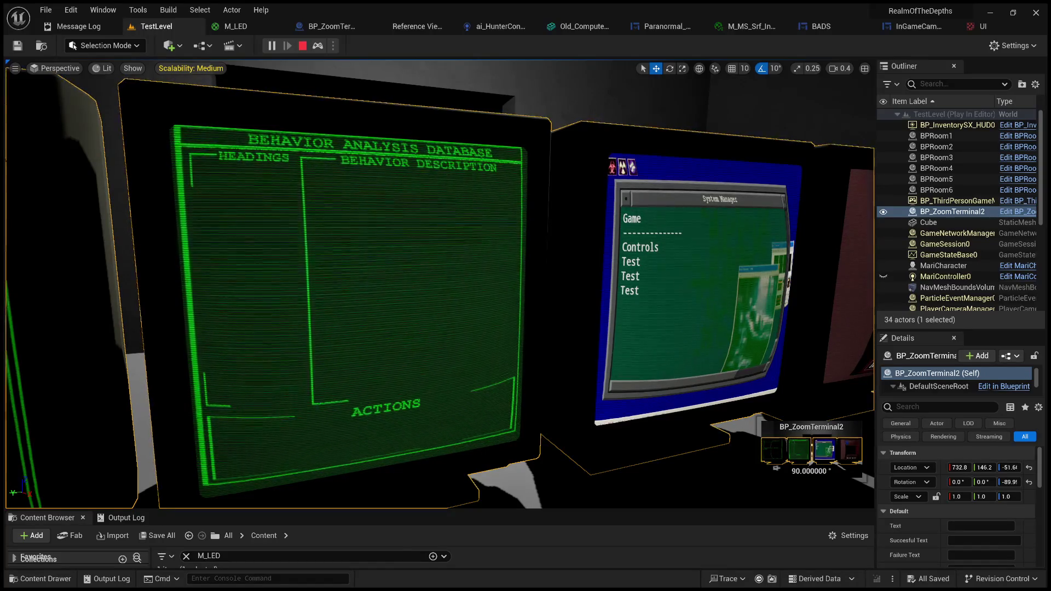
left_click(485, 248)
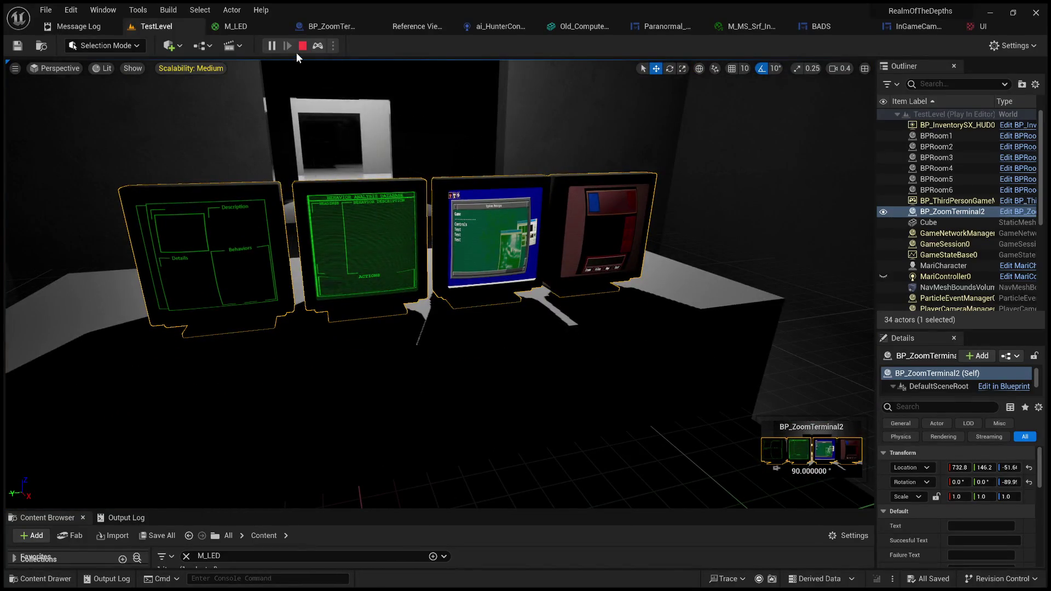
left_click(257, 26)
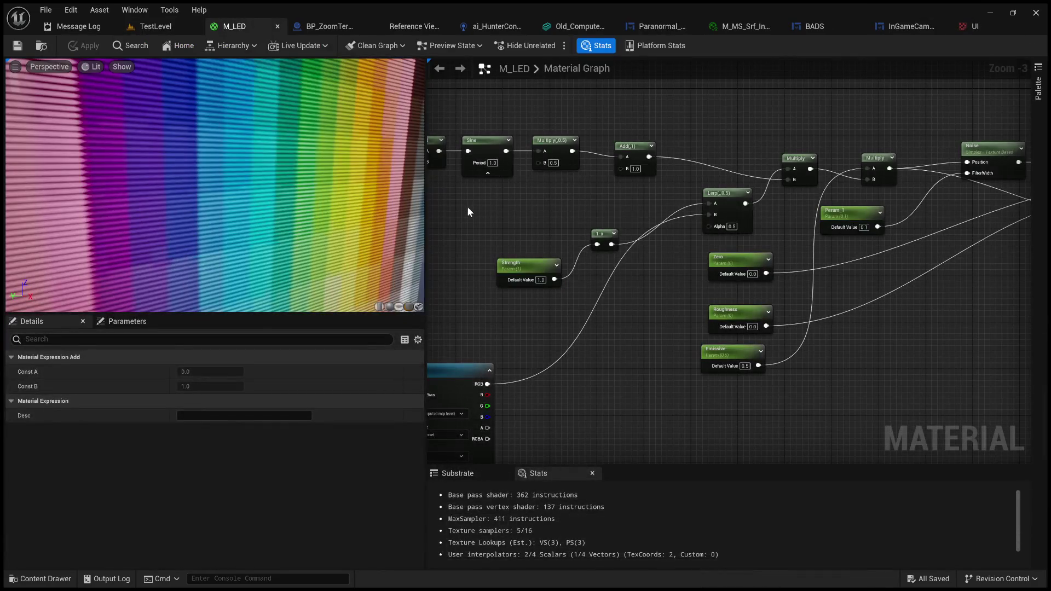
Stop the play session and return to the M_LED graph's TexCoord and Mask nodes
left_click_drag(345, 194, 317, 192)
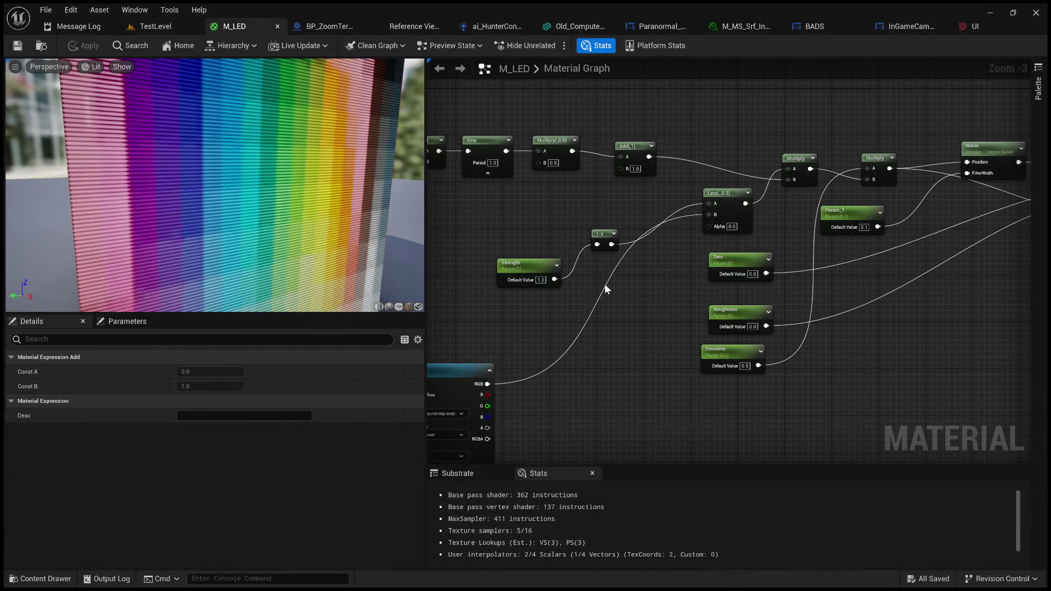
left_click(158, 28)
left_click(303, 49)
left_click(248, 28)
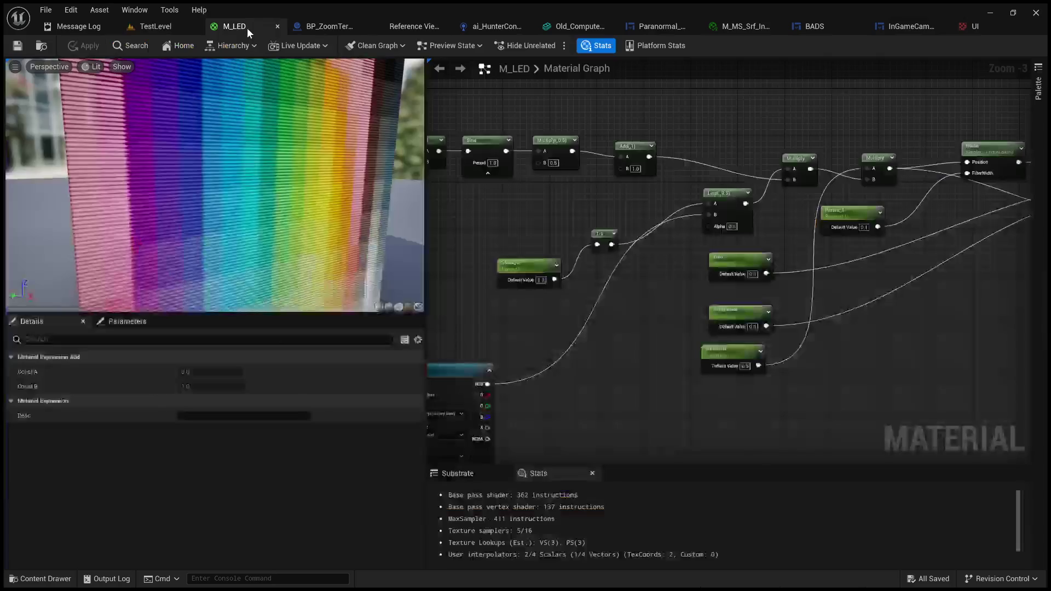
left_click_drag(636, 329, 597, 327)
scroll(596, 326, "up", 2)
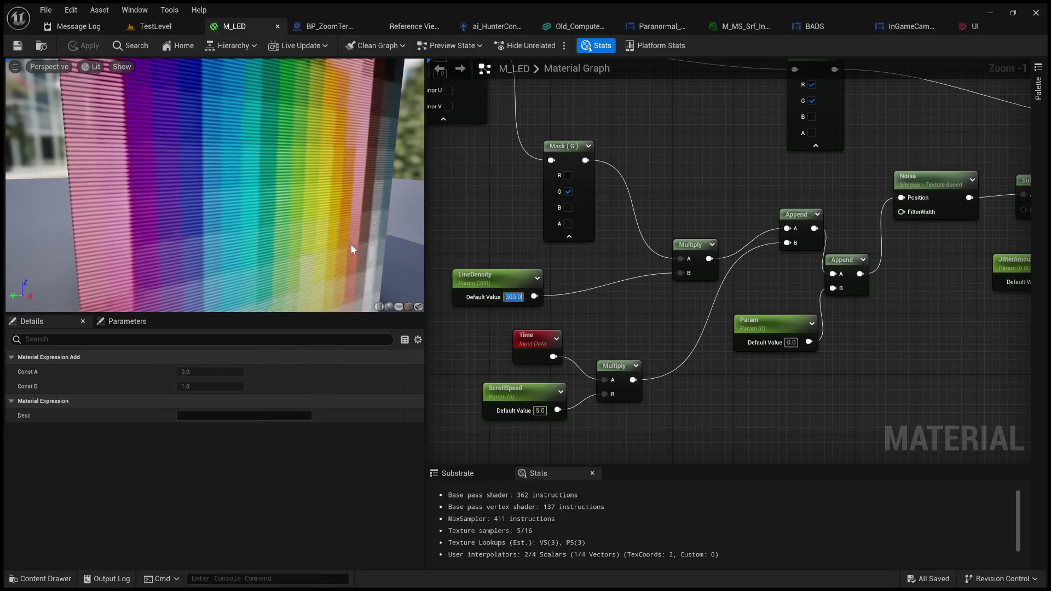
Try LineDensity values 100 and 1, settle on 800, apply, and return to TestLevel
type("100")
key("Return")
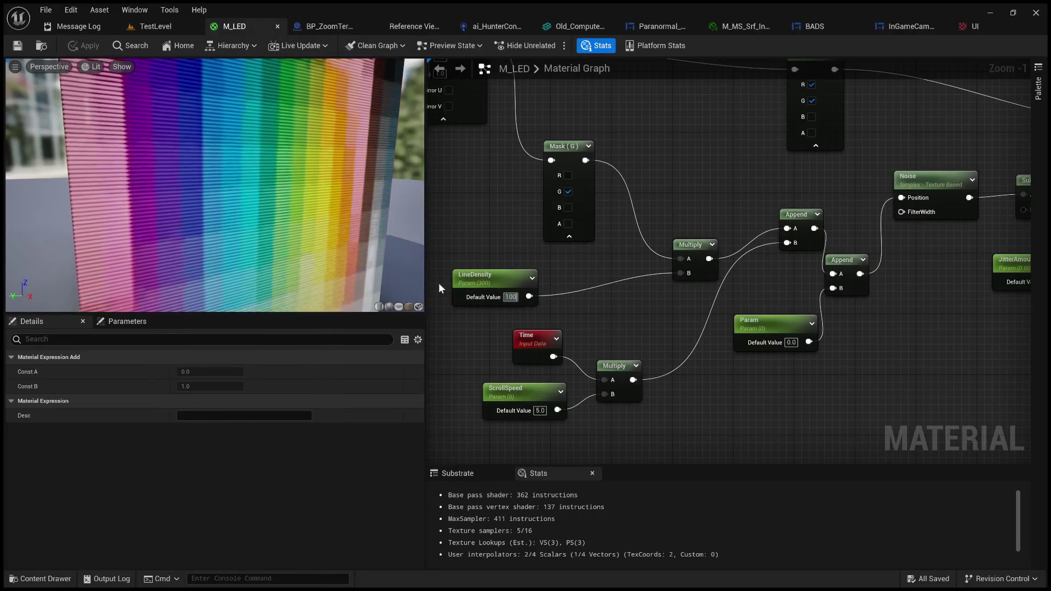
mouse_move(360, 246)
left_mouse_down()
mouse_move(263, 222)
mouse_move(286, 227)
left_mouse_up()
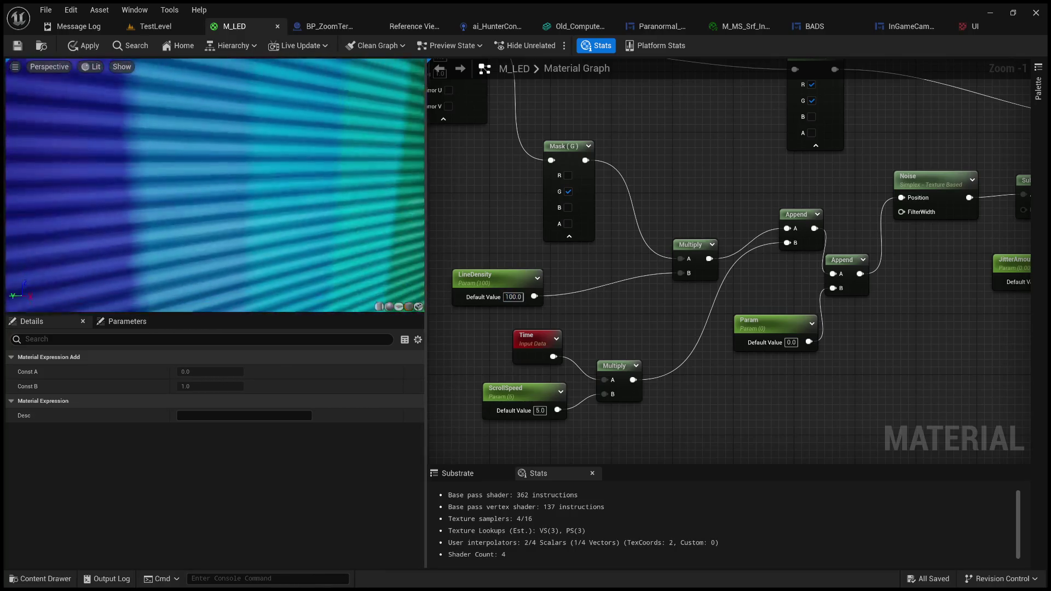
left_click(513, 297)
type("1")
key("Return")
type("800")
key("Return")
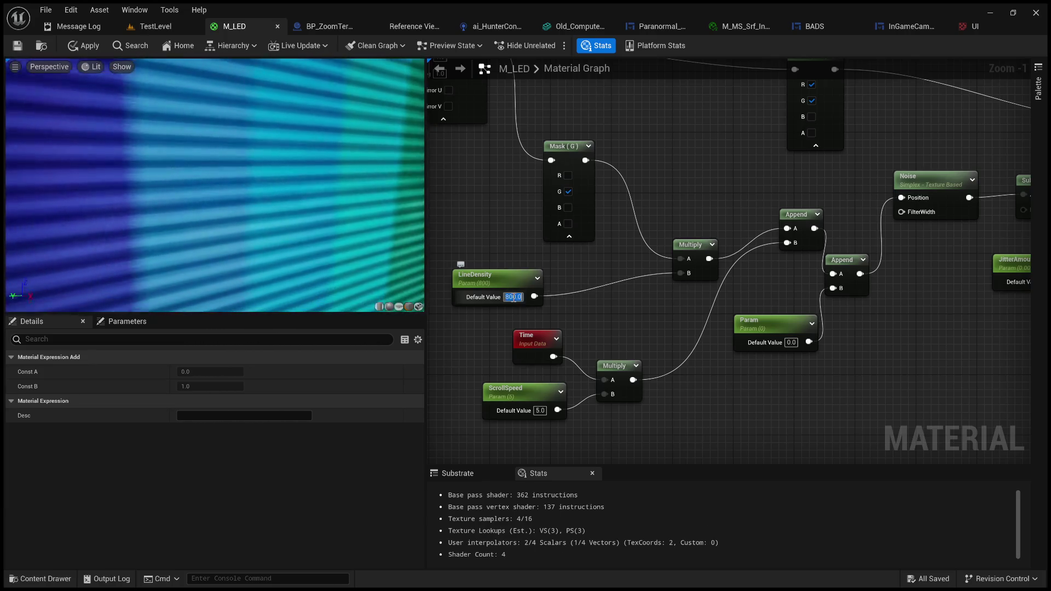
left_click(84, 46)
left_click(147, 26)
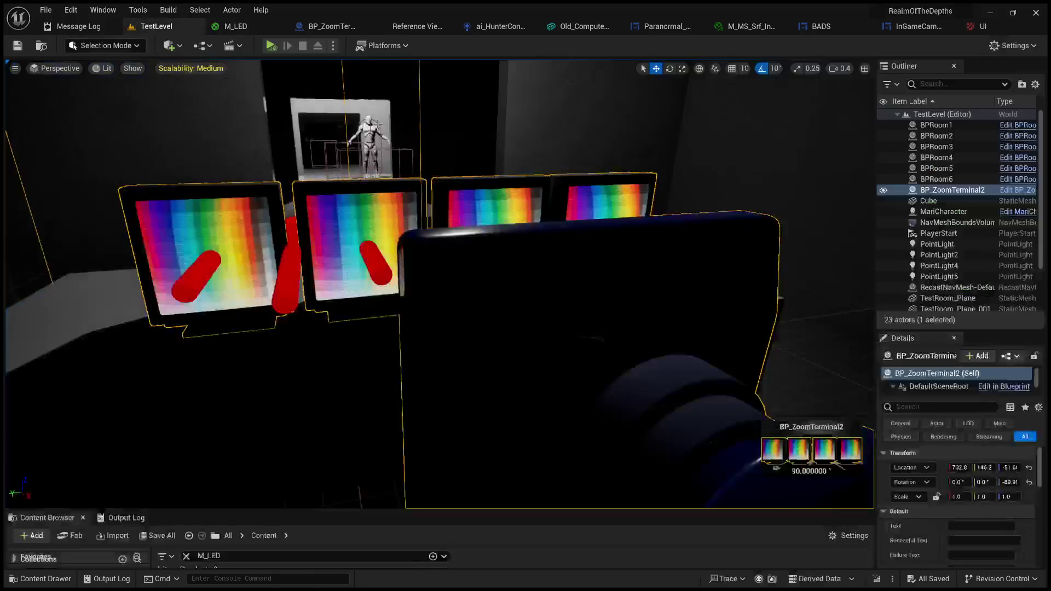
Play TestLevel to inspect the terminal screens, stop, then restart play with Alt+P
left_click(270, 46)
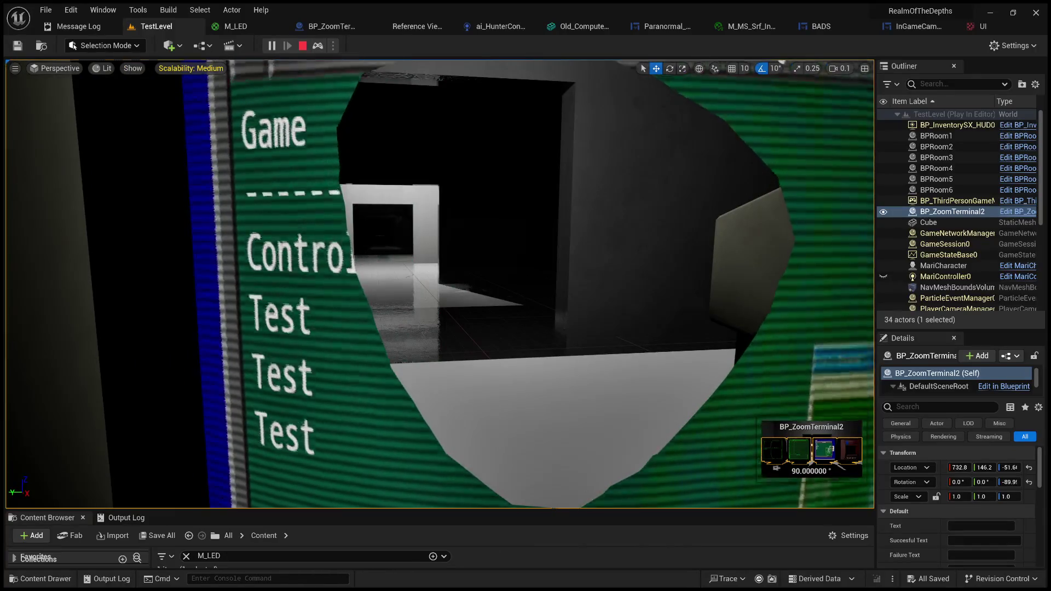
key("Escape")
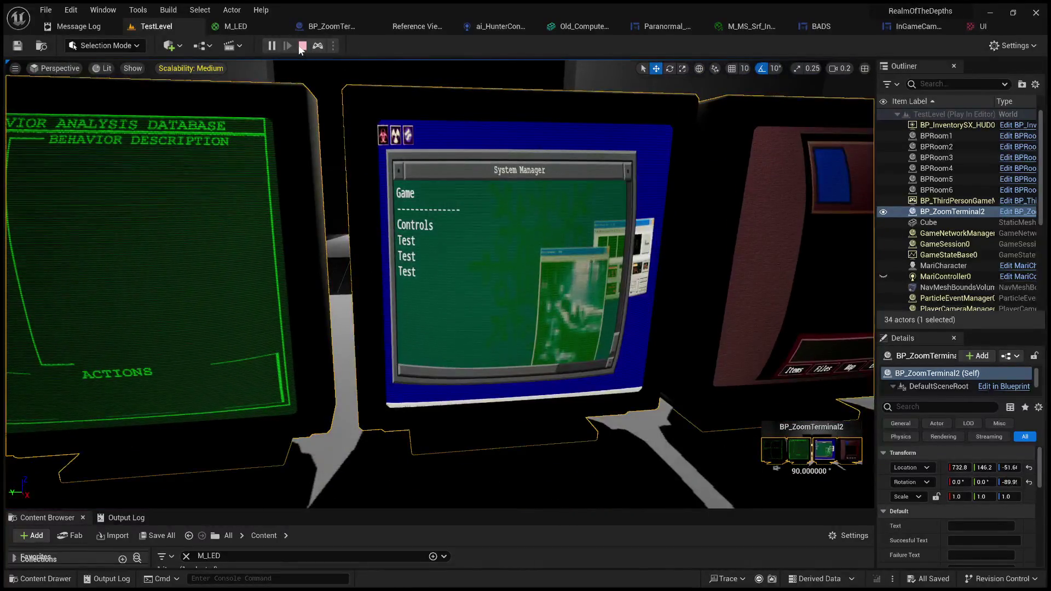
left_click(301, 45)
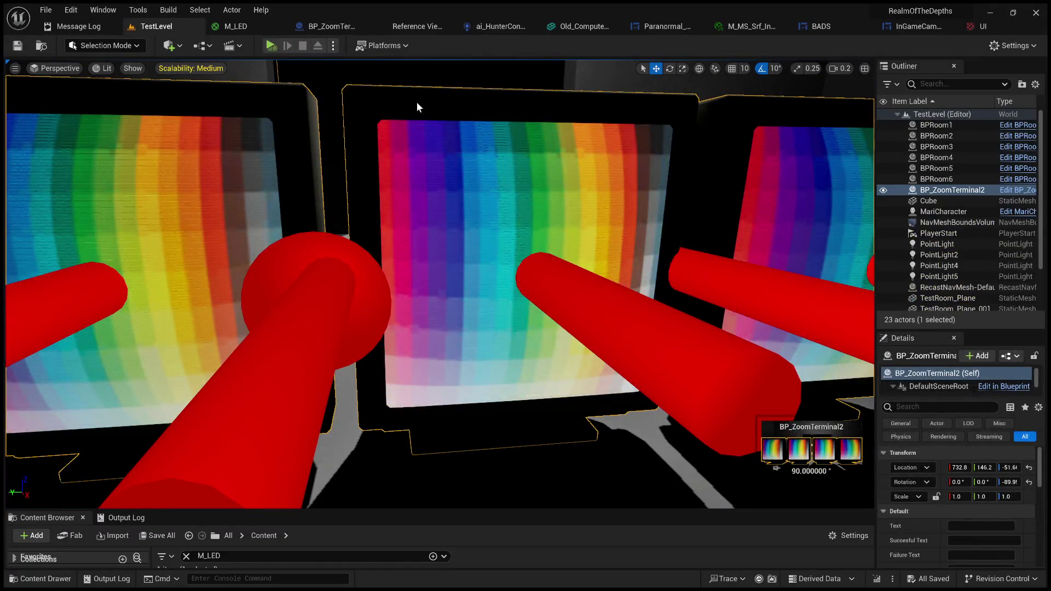
key("alt+p")
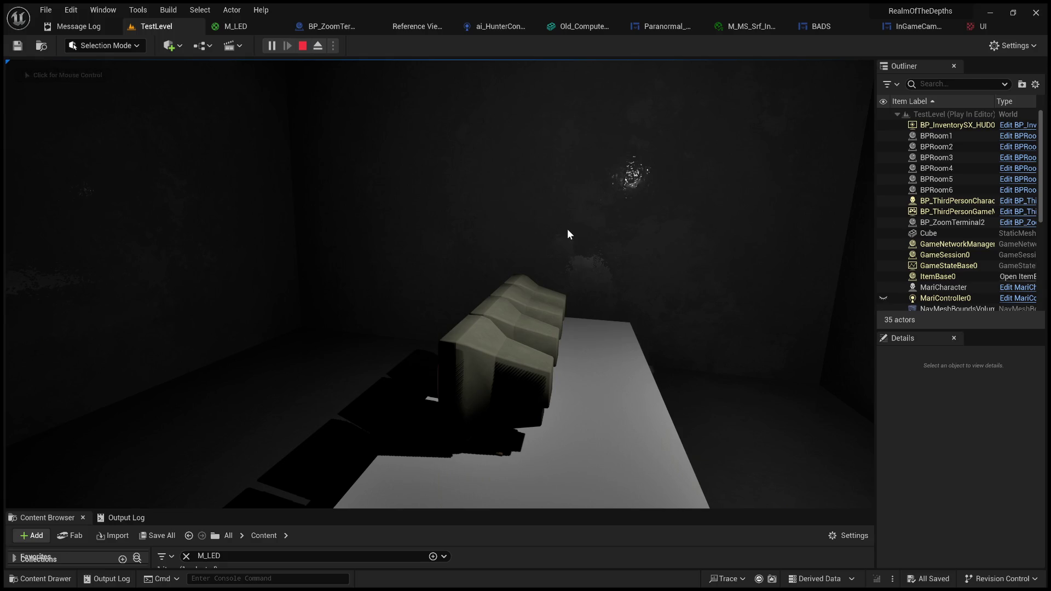
Capture the mouse, go fullscreen with F11, and use the terminals to zoom onto the monitors
left_click(483, 216)
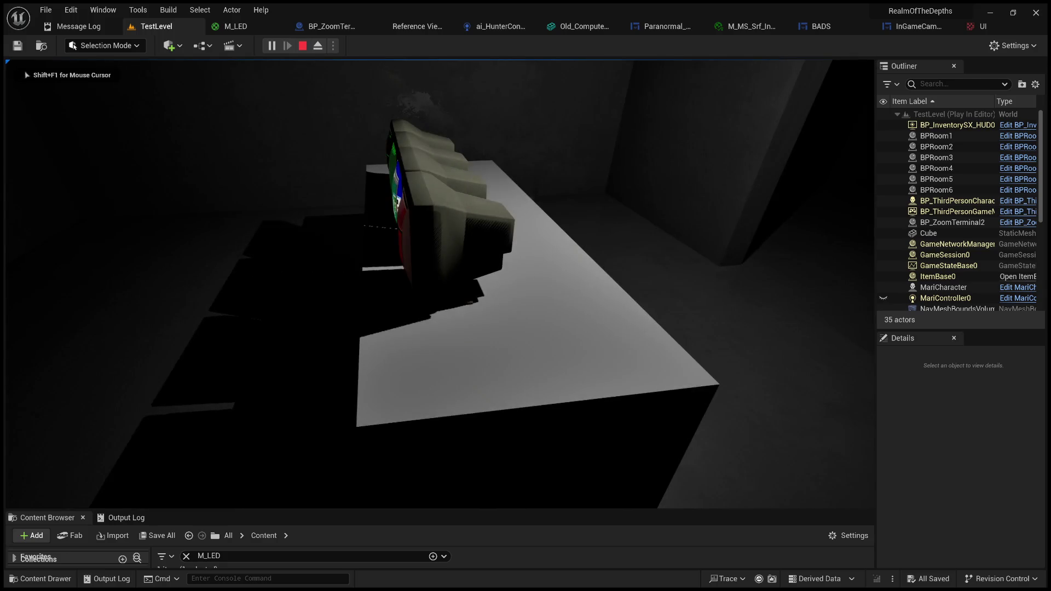
key("F11")
key("e")
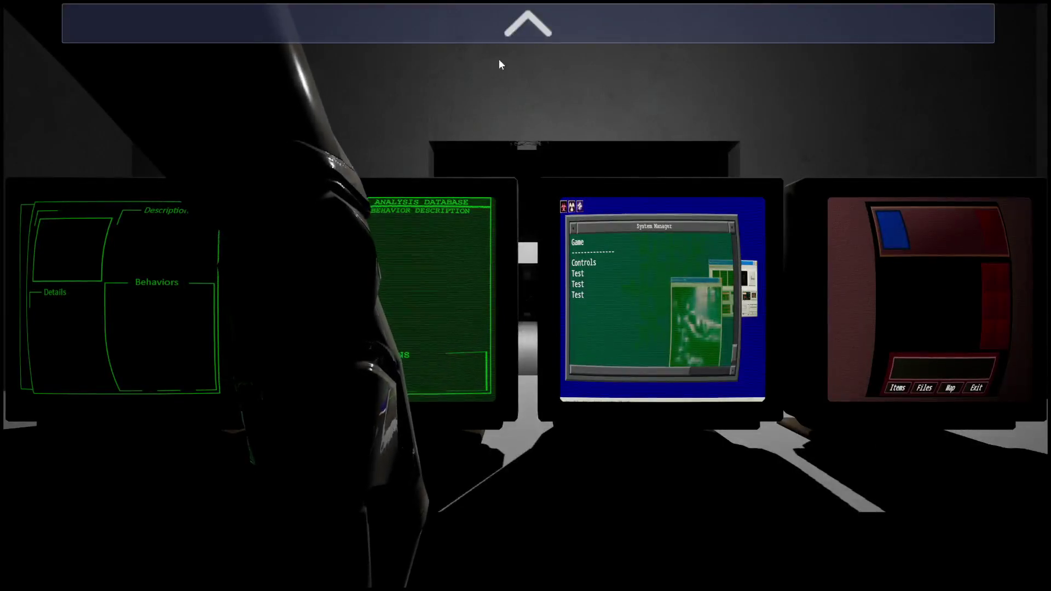
left_click(500, 62)
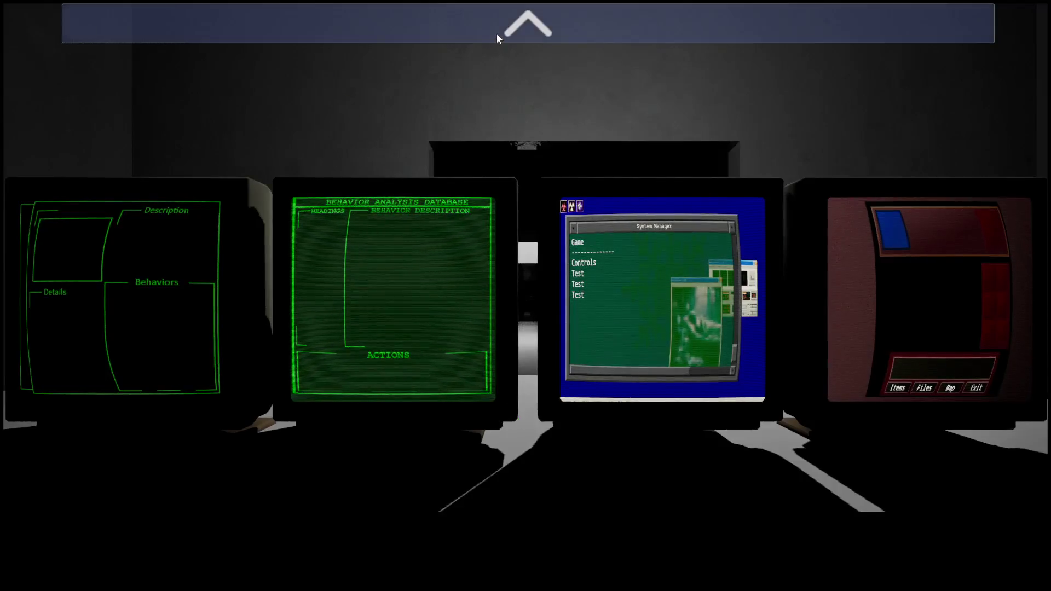
left_click(496, 32)
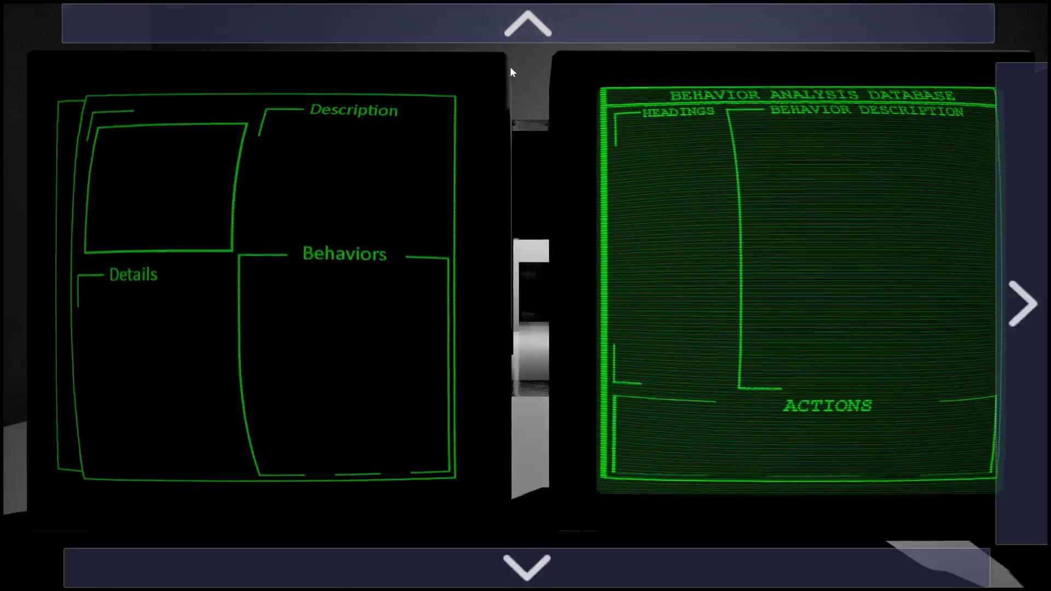
left_click(494, 24)
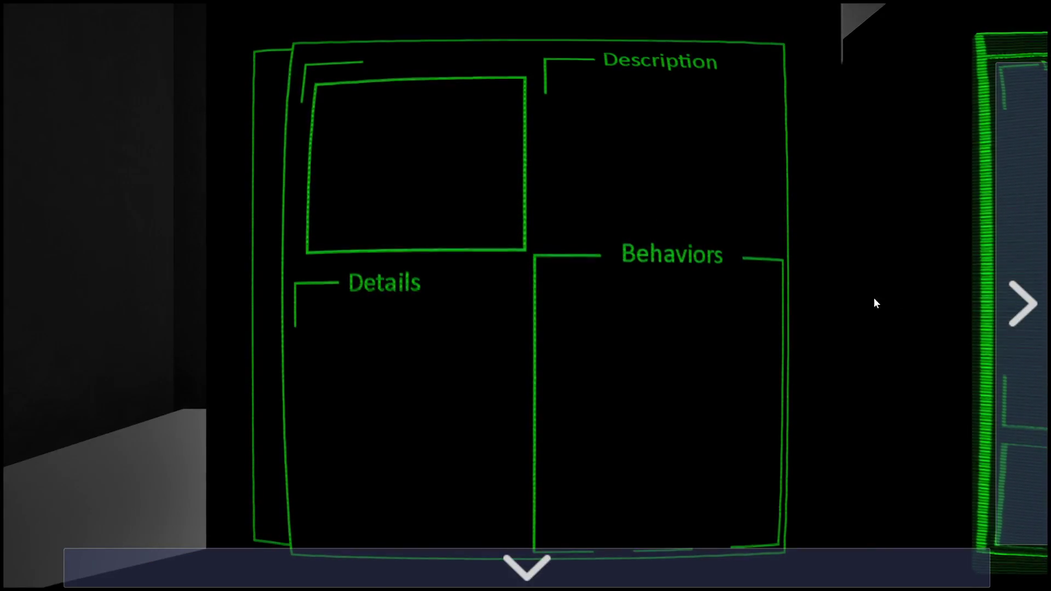
Cycle through the System Manager, Items/Files/Map/Exit, Behavior Analysis and Description screens, then stop playing
left_click(1019, 309)
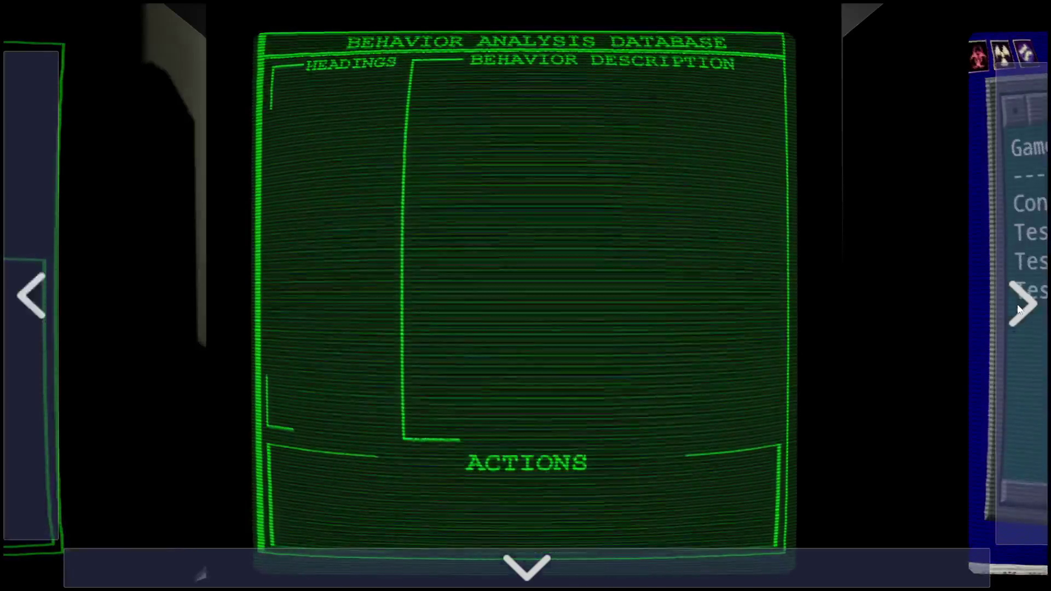
left_click(1019, 309)
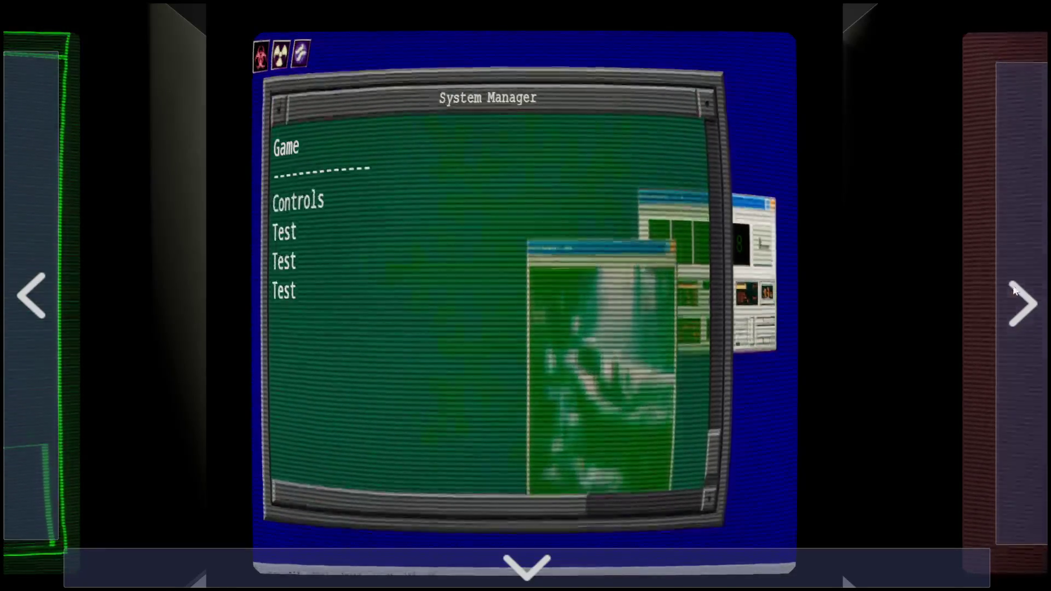
left_click(1010, 286)
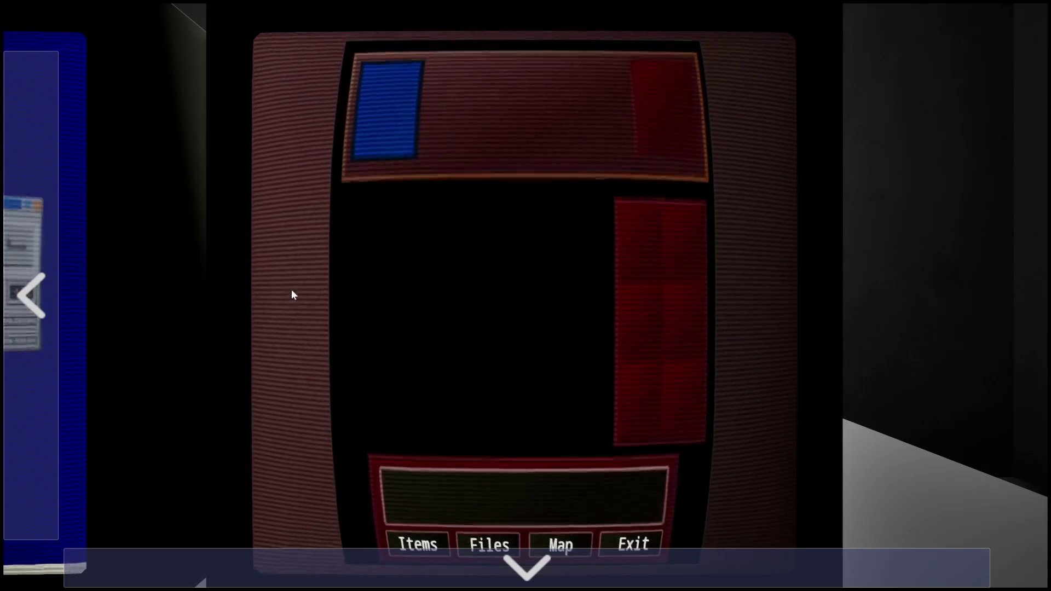
left_click(34, 308)
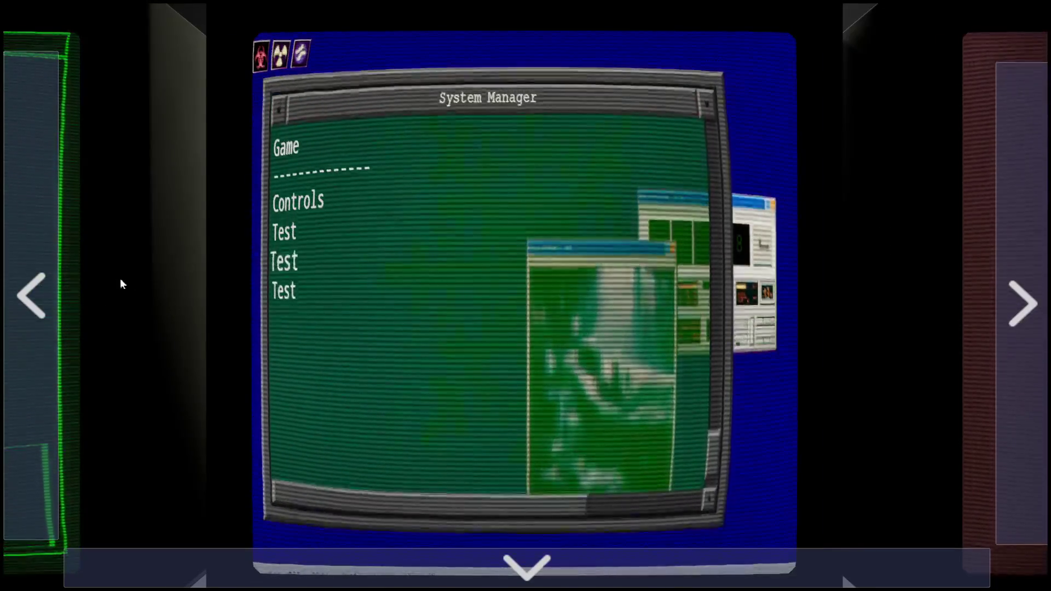
left_click(37, 313)
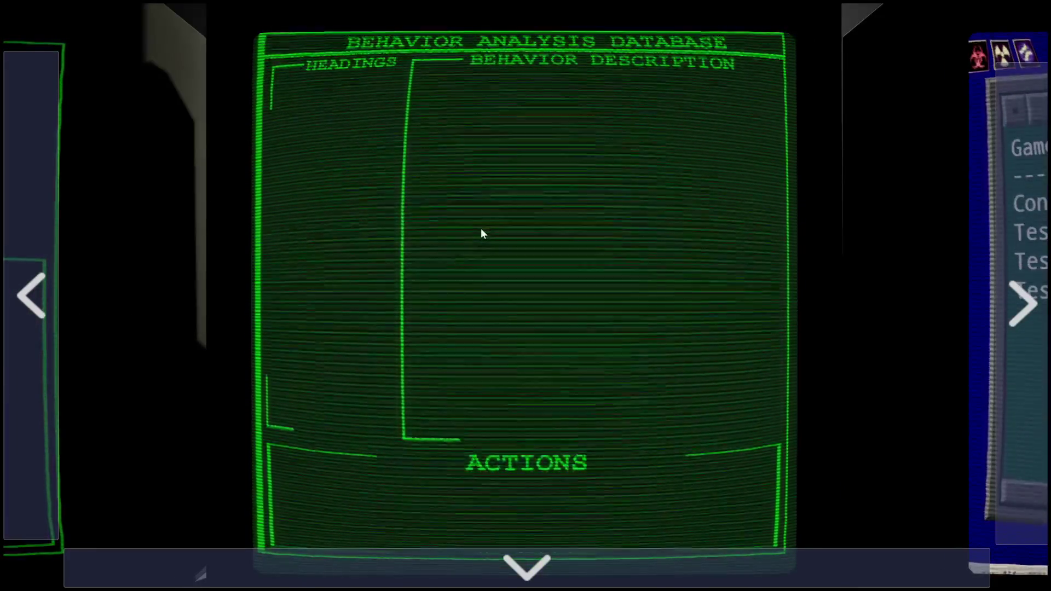
left_click(25, 309)
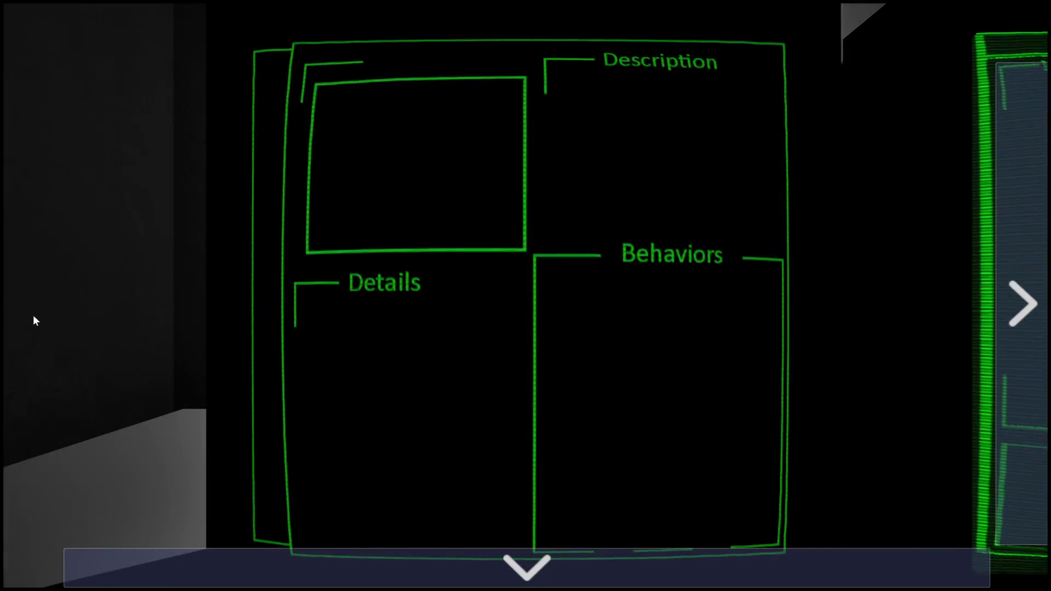
left_click(1026, 242)
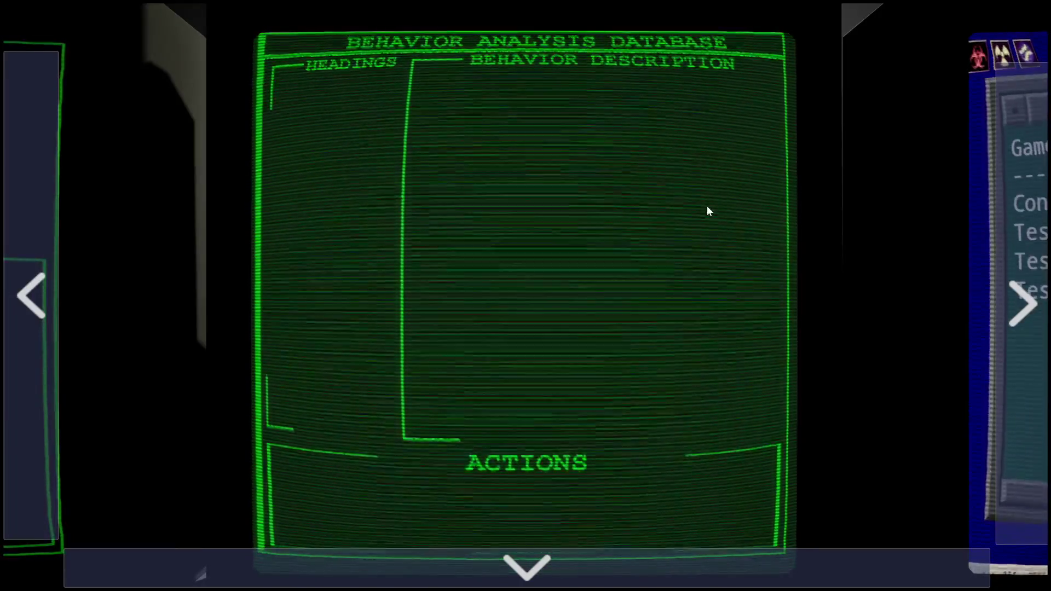
key("Escape")
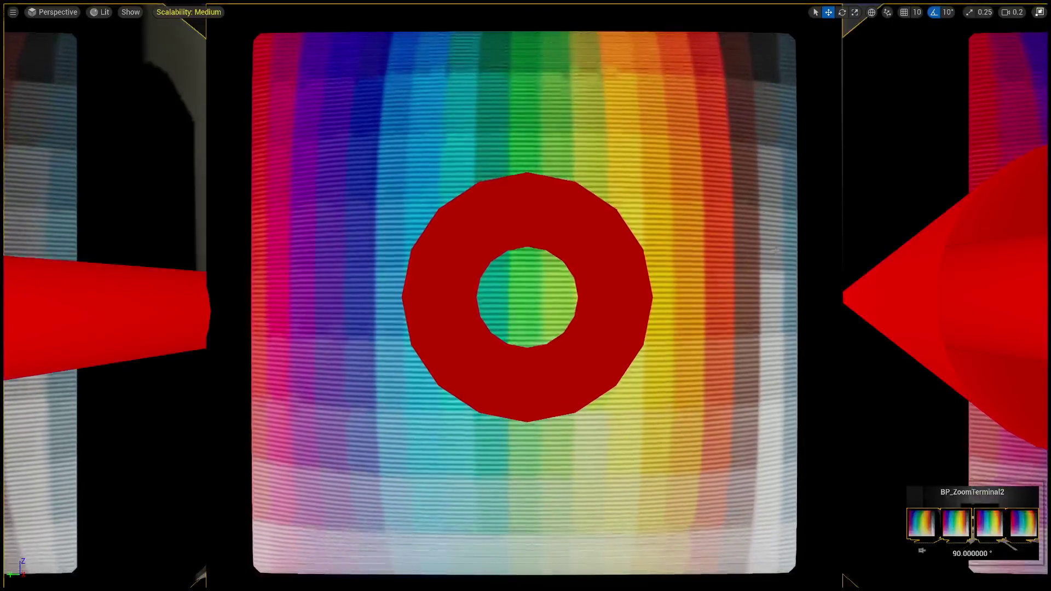
Leave fullscreen with F11 and frame the BP_ZoomTerminal2 monitors
key("F11")
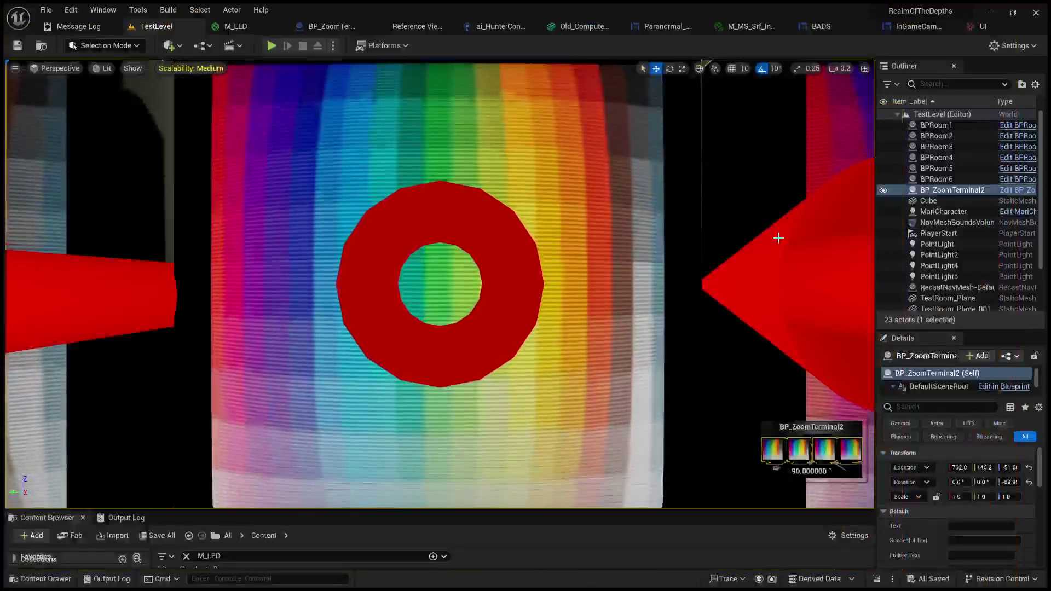
key("f")
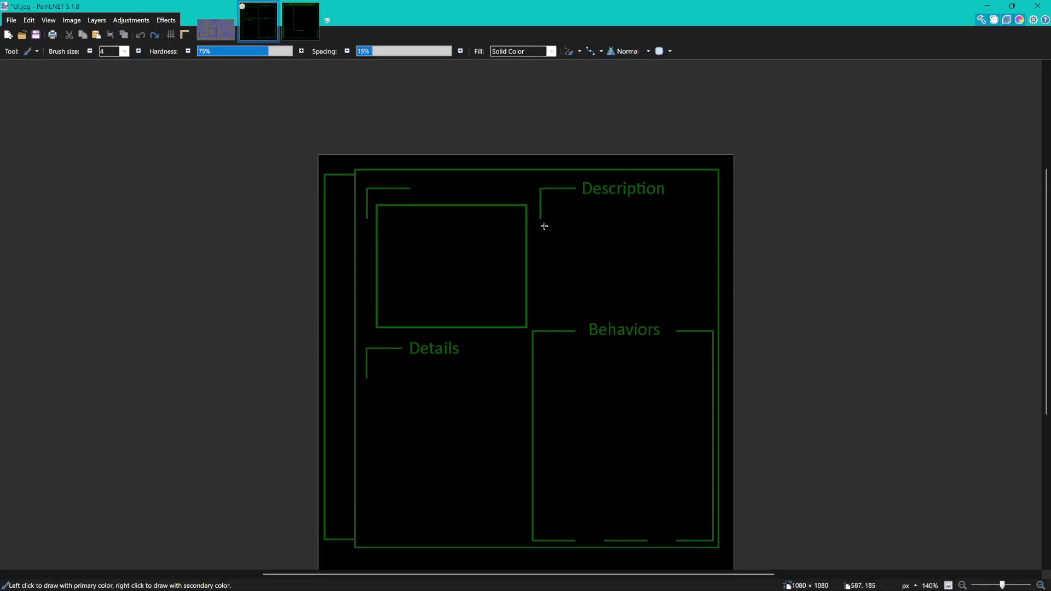
Toggle undo and redo to compare the grey version, keeping the green frame and left column
scroll(545, 223, "down", 1)
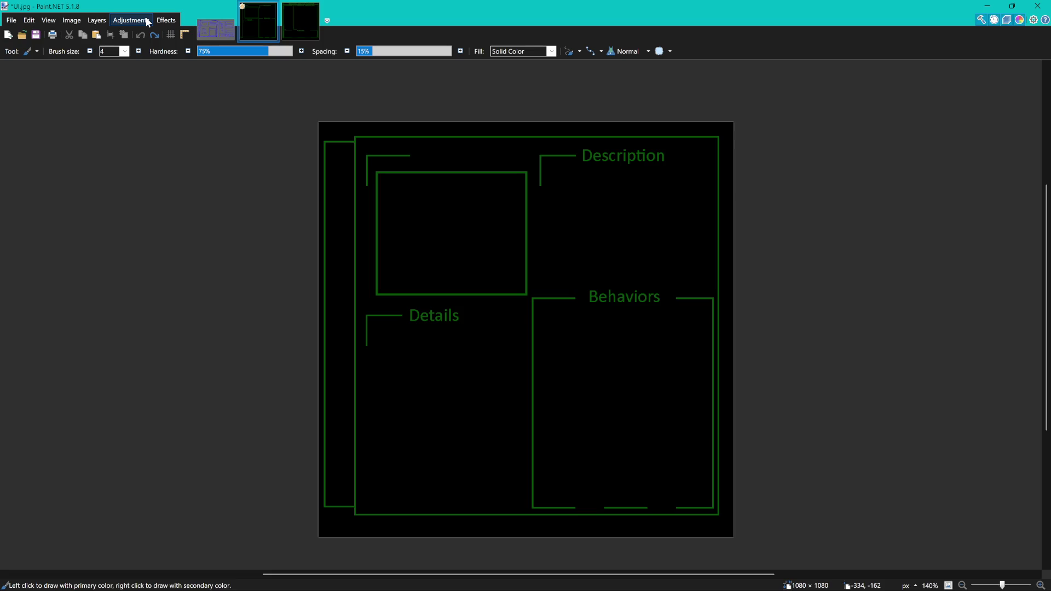
key("ctrl+y")
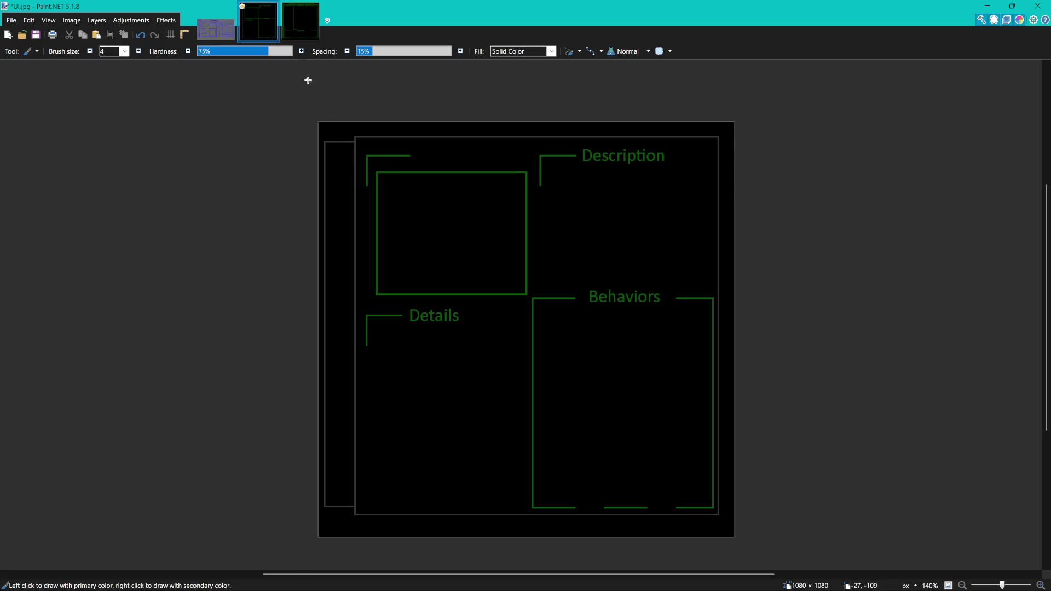
key("ctrl+z")
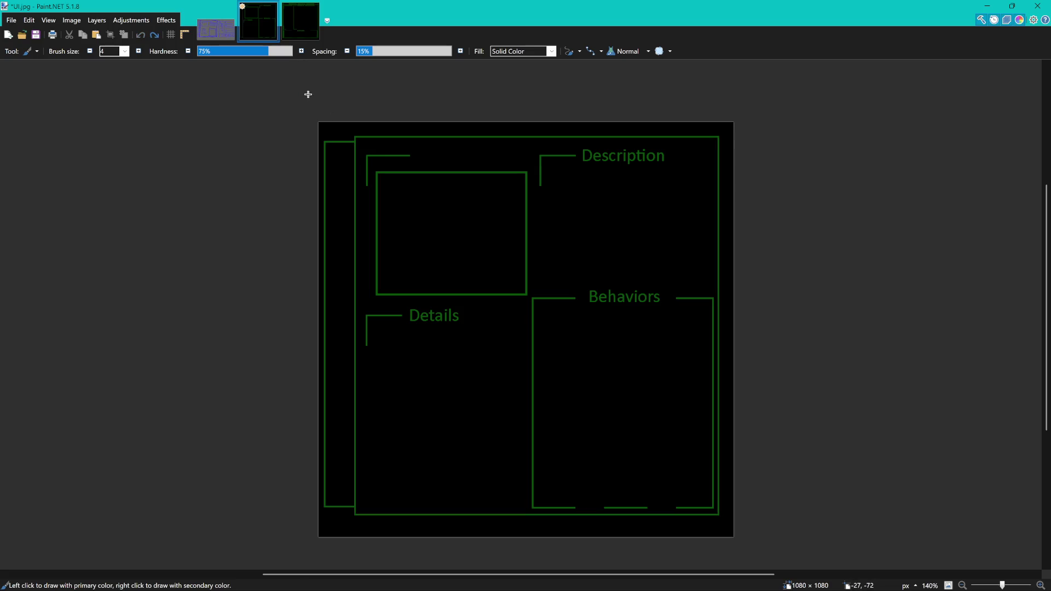
scroll(421, 299, "up", 3)
scroll(421, 300, "down", 2)
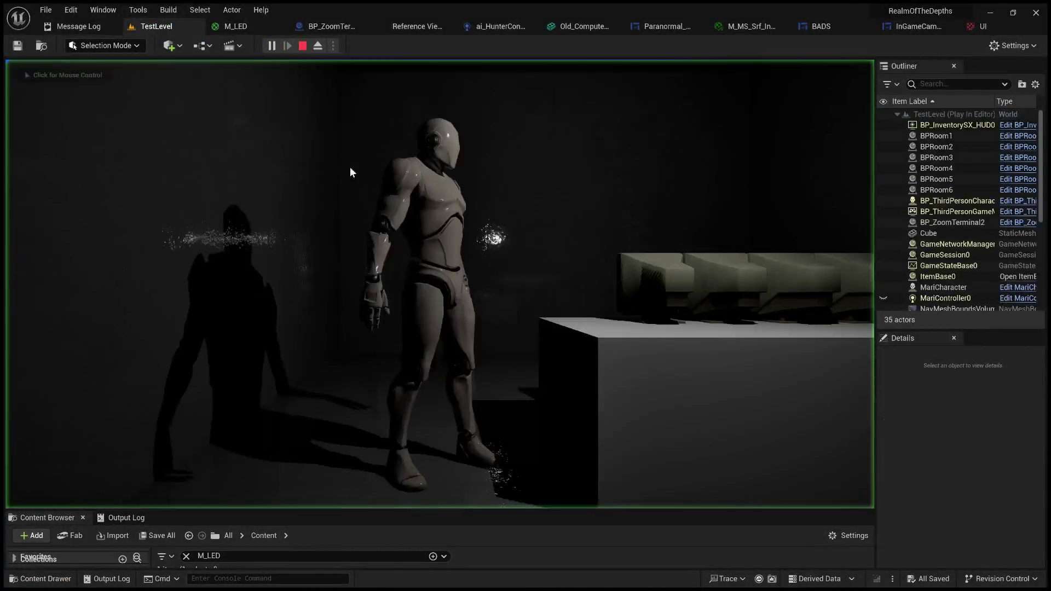
Zoom in on the two left green monitors in play, stop the session, and return to Paint.NET
left_click(350, 173)
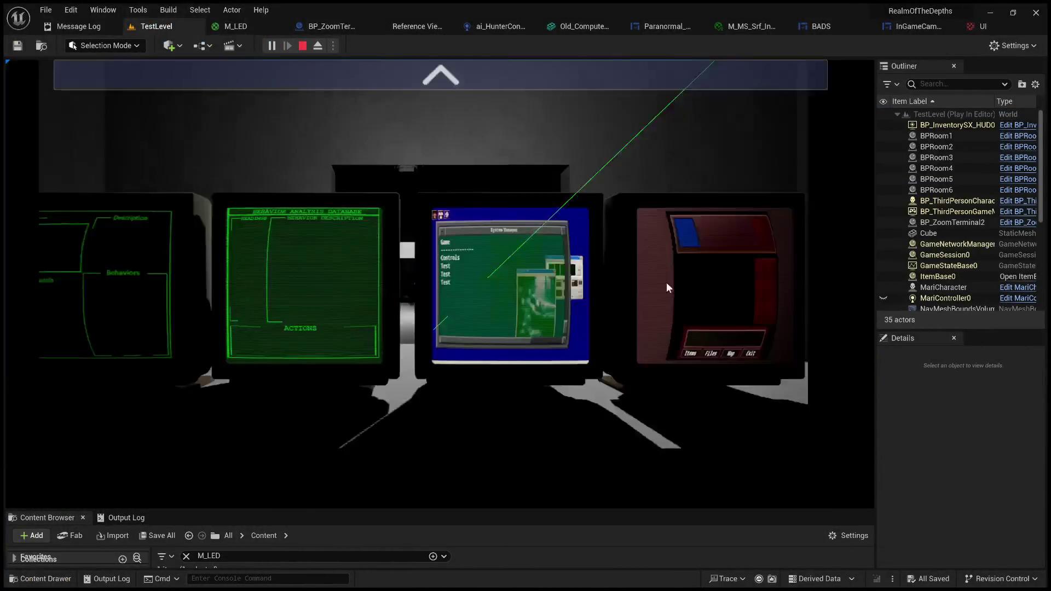
left_click(638, 85)
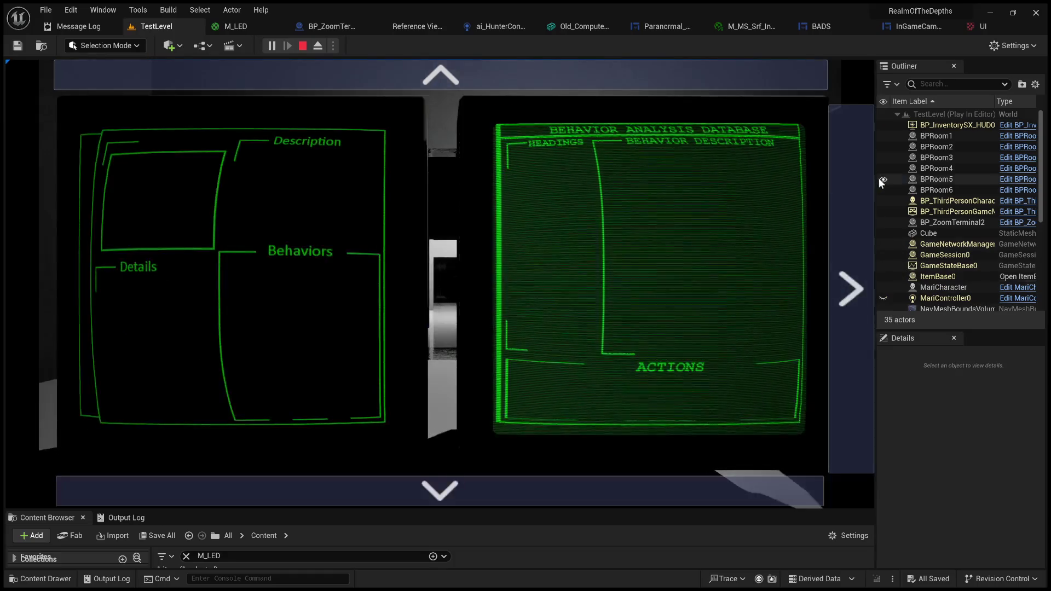
mouse_move(874, 176)
left_mouse_down()
mouse_move(429, 180)
mouse_move(871, 194)
mouse_move(351, 208)
mouse_move(938, 219)
mouse_move(470, 208)
mouse_move(875, 213)
left_mouse_up()
left_click(302, 45)
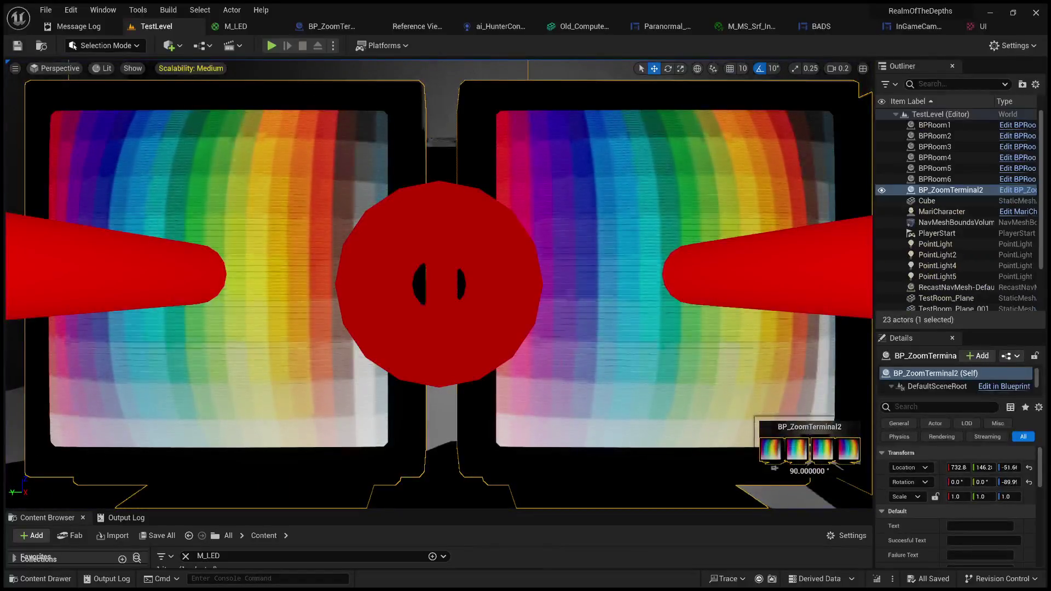
key("alt+Tab")
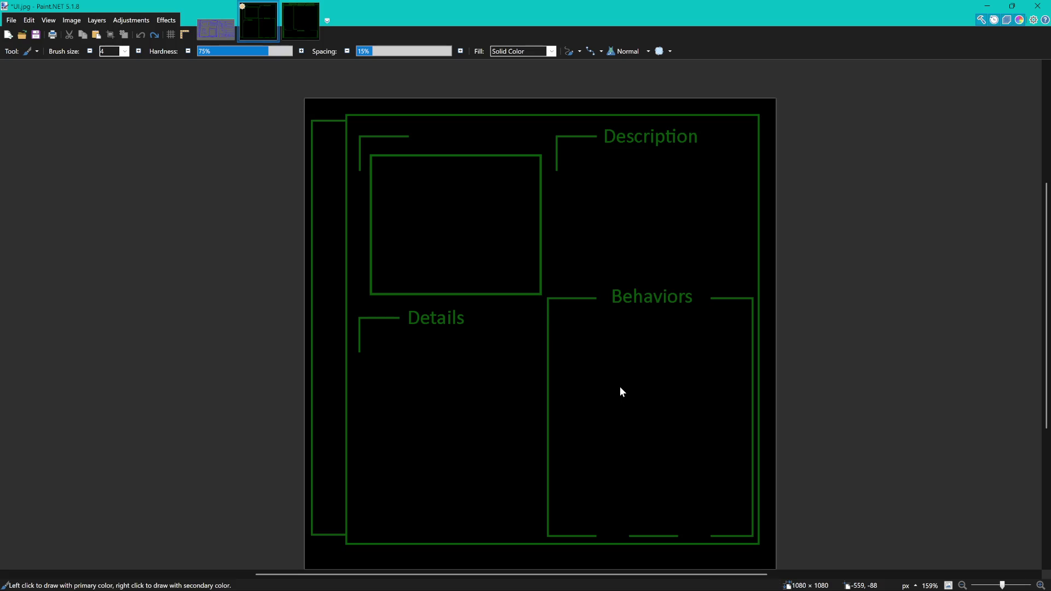
Save the image and flood-fill the green outer frame lines white, undoing an accidental whole-canvas fill
key("ctrl+s")
key("f")
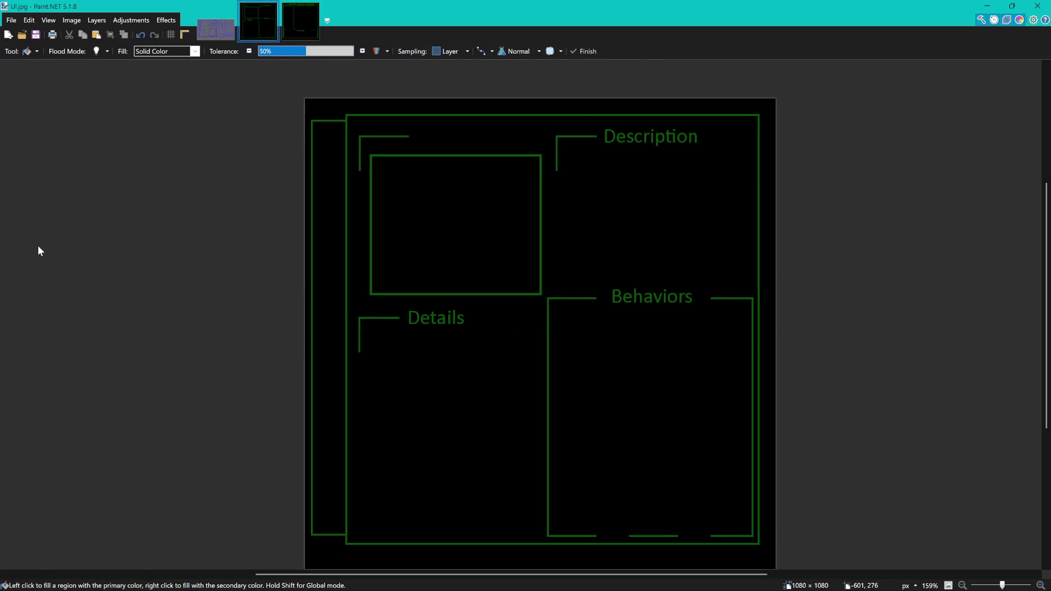
scroll(337, 131, "up", 2)
left_click(341, 123)
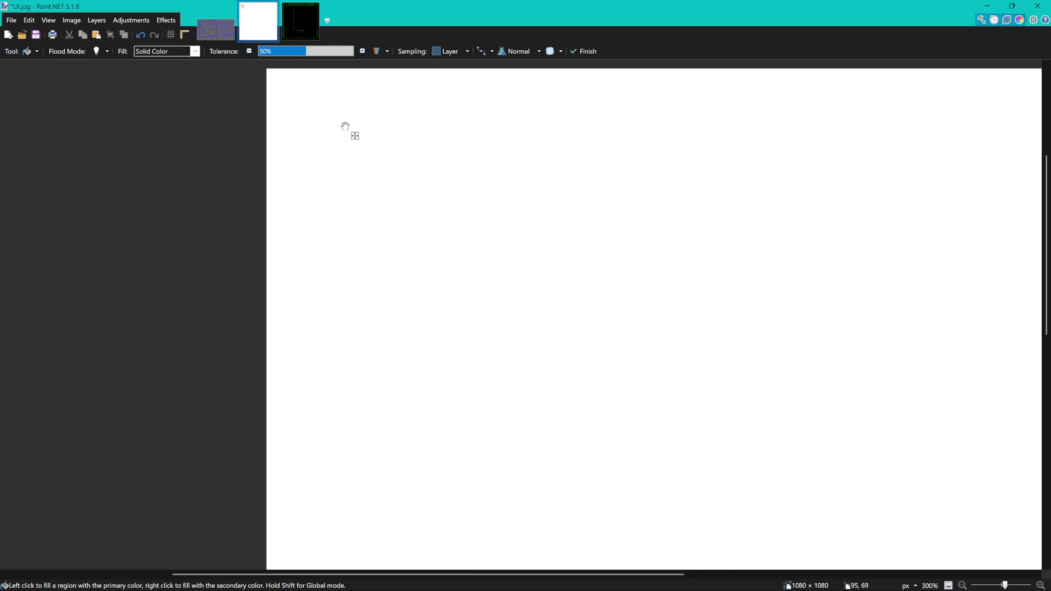
key("ctrl+z")
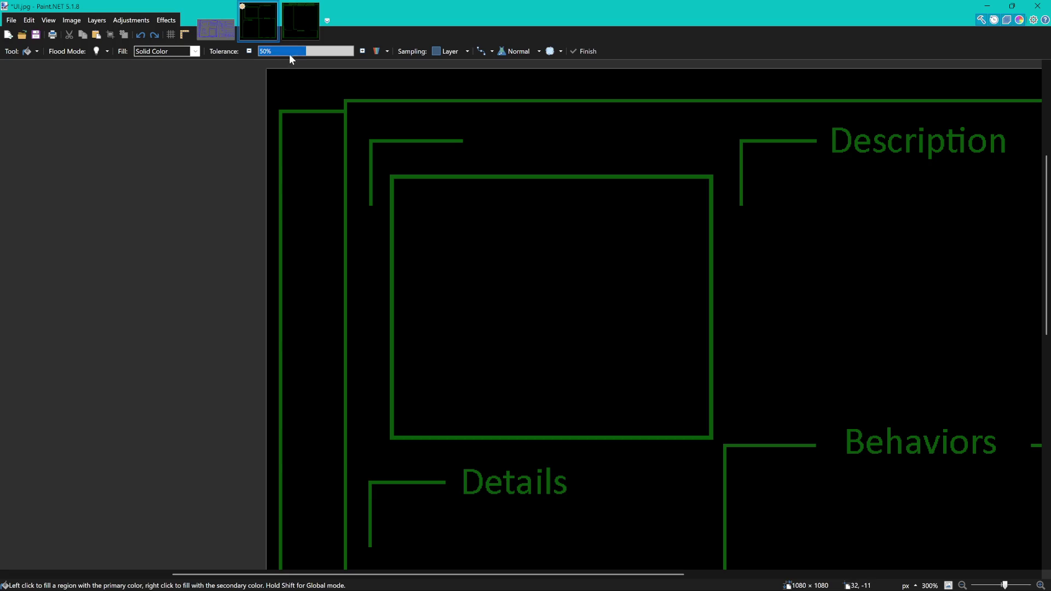
left_click(340, 111)
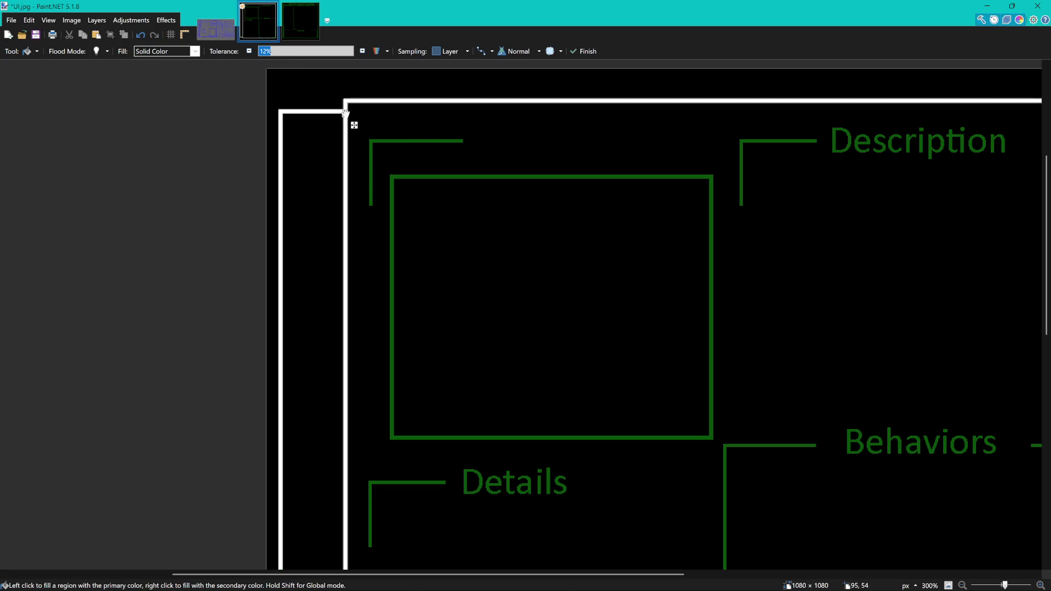
scroll(393, 148, "up", 5)
Turn the upper-left L bracket lines, including the one beside Description, white
left_click(429, 145)
left_click(486, 284)
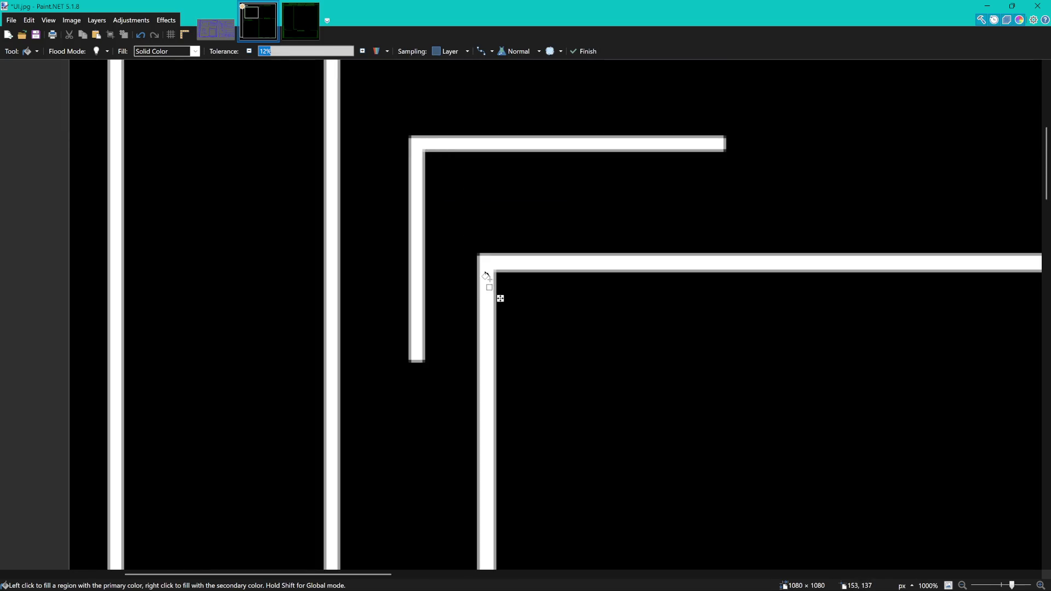
scroll(489, 282, "up", 2)
scroll(468, 257, "up", 3)
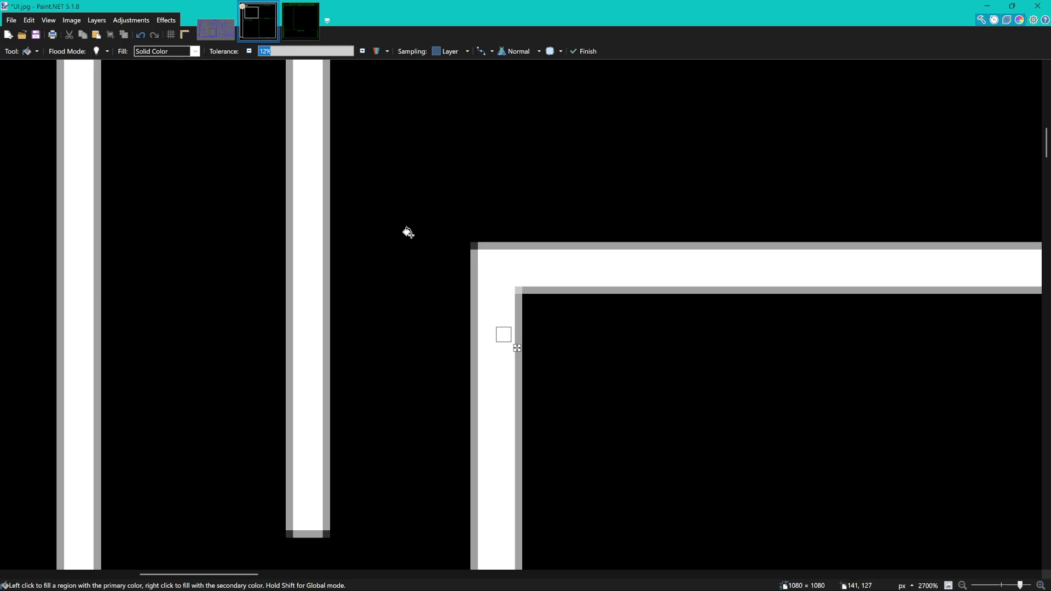
scroll(408, 232, "down", 10)
scroll(717, 302, "up", 2)
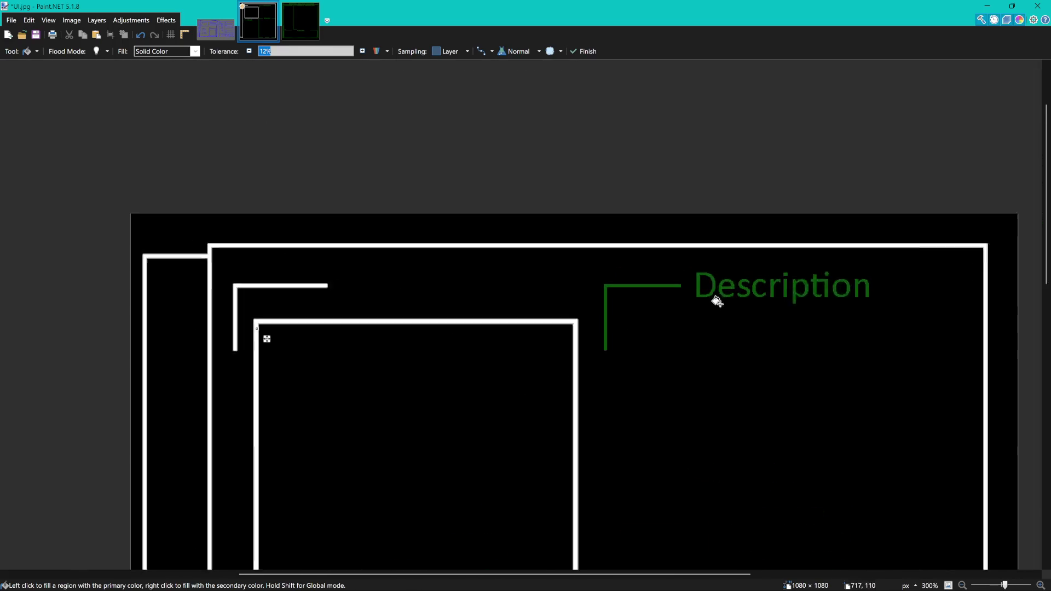
scroll(717, 301, "up", 5)
left_click(522, 296)
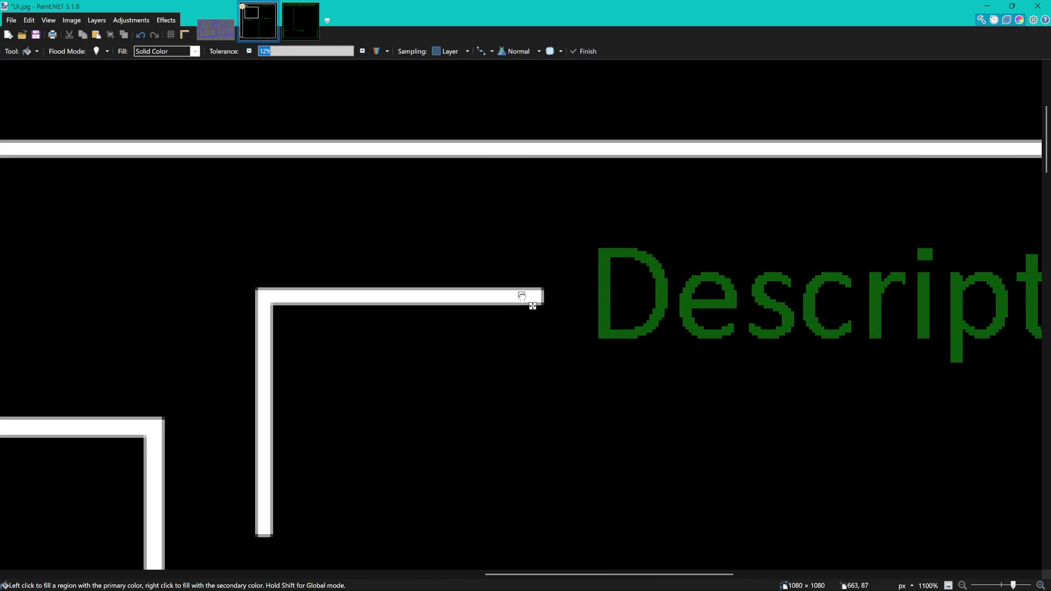
Recolour the D, e, s, c and r of Description white
left_click(604, 258)
left_click(687, 280)
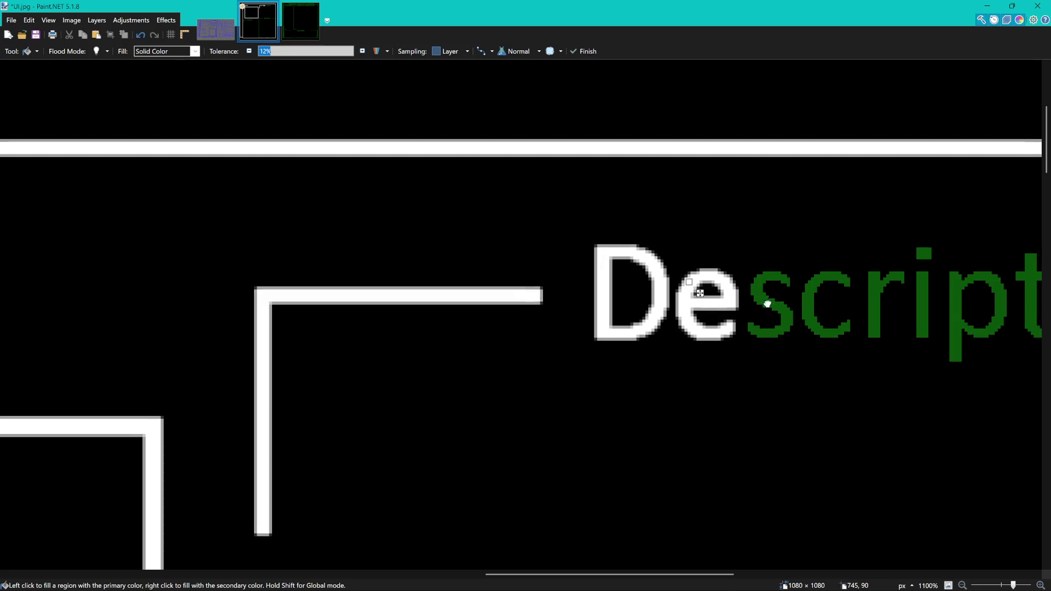
scroll(424, 259, "right", 5)
scroll(423, 259, "down", 1)
left_click(423, 259)
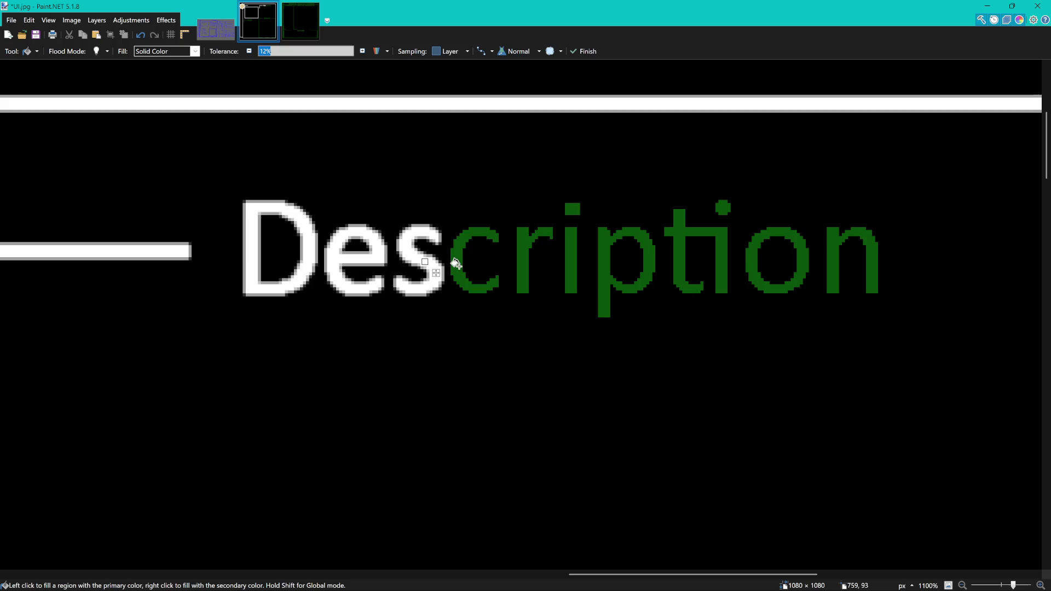
left_click(462, 268)
left_click(524, 243)
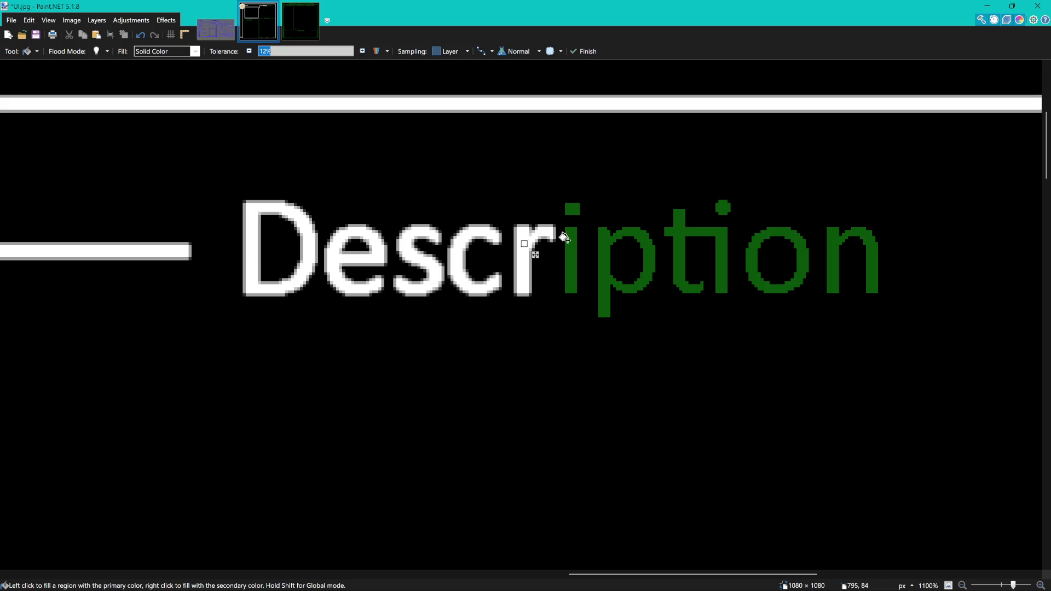
Finish whitening Description: both i's with dots, p, t, o and n
left_click(567, 241)
left_click(572, 210)
left_click(605, 252)
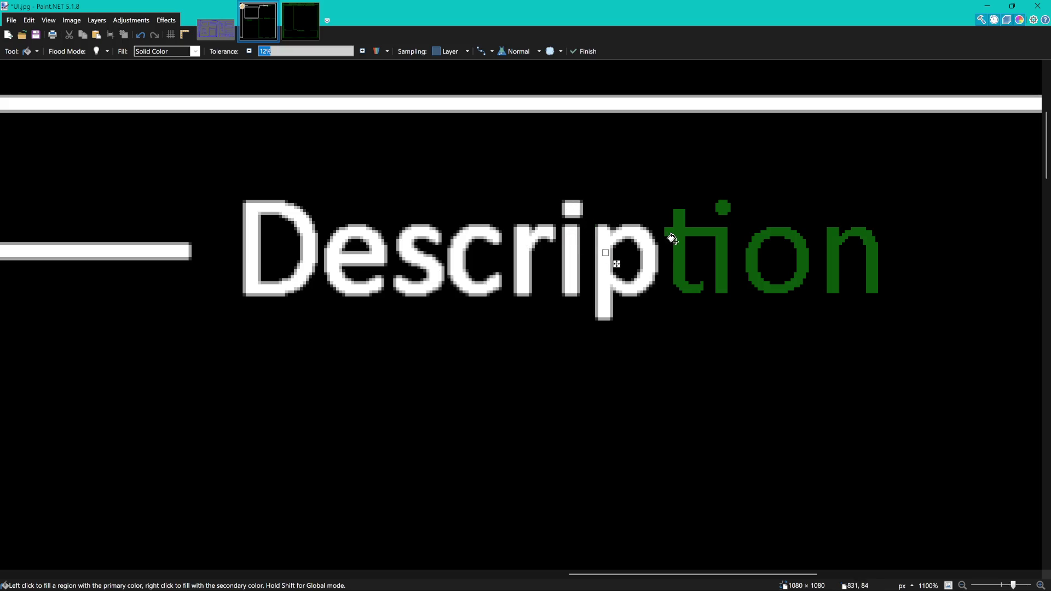
left_click(678, 237)
left_click(723, 206)
mouse_move(728, 211)
left_mouse_down()
mouse_move(547, 171)
mouse_move(509, 179)
left_mouse_up()
left_click(550, 207)
left_click(607, 206)
scroll(538, 266, "down", 6)
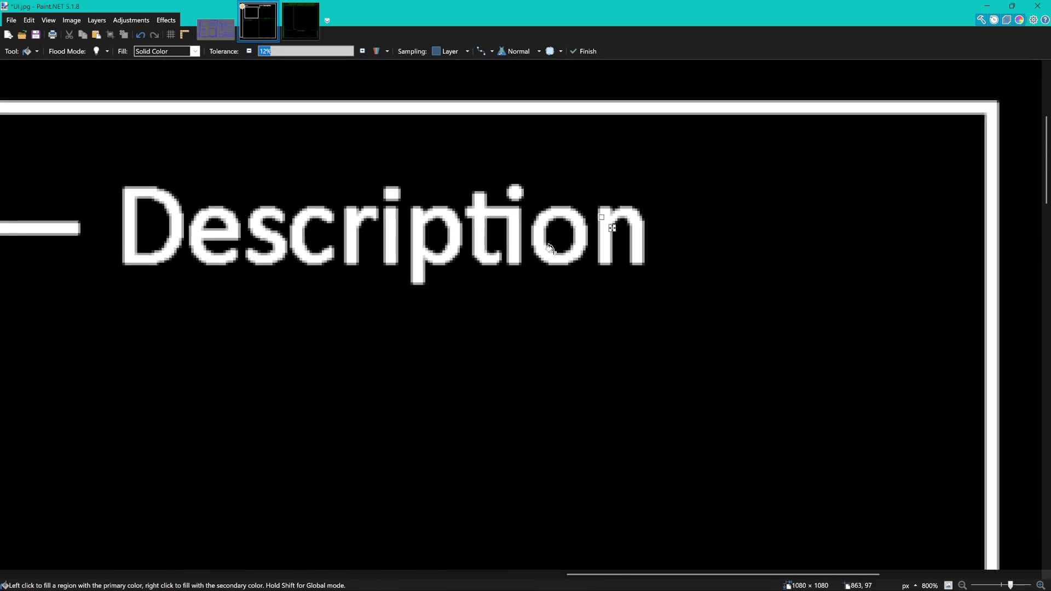
scroll(464, 467, "down", 2)
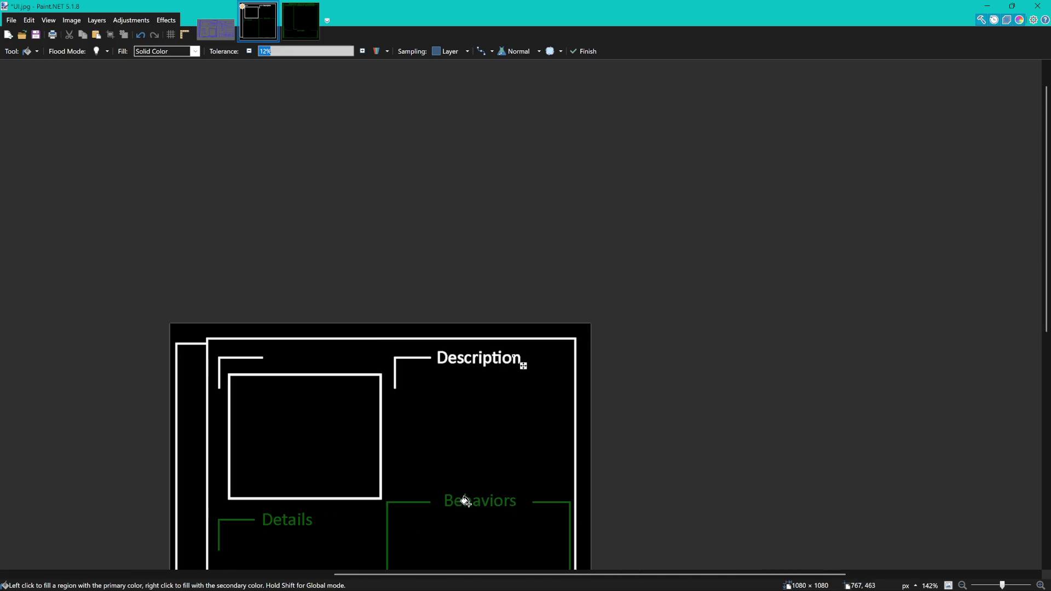
Recolour the B, e, h, a, v and i stem of Behaviors white
scroll(466, 500, "up", 5)
scroll(402, 477, "up", 3)
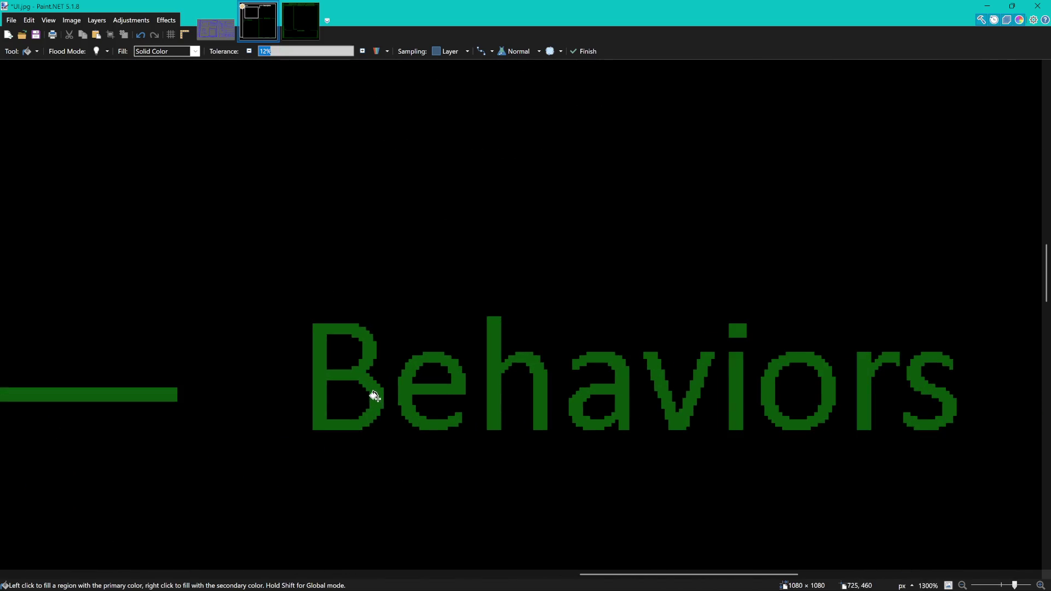
left_click(374, 395)
left_click(408, 392)
left_click(490, 375)
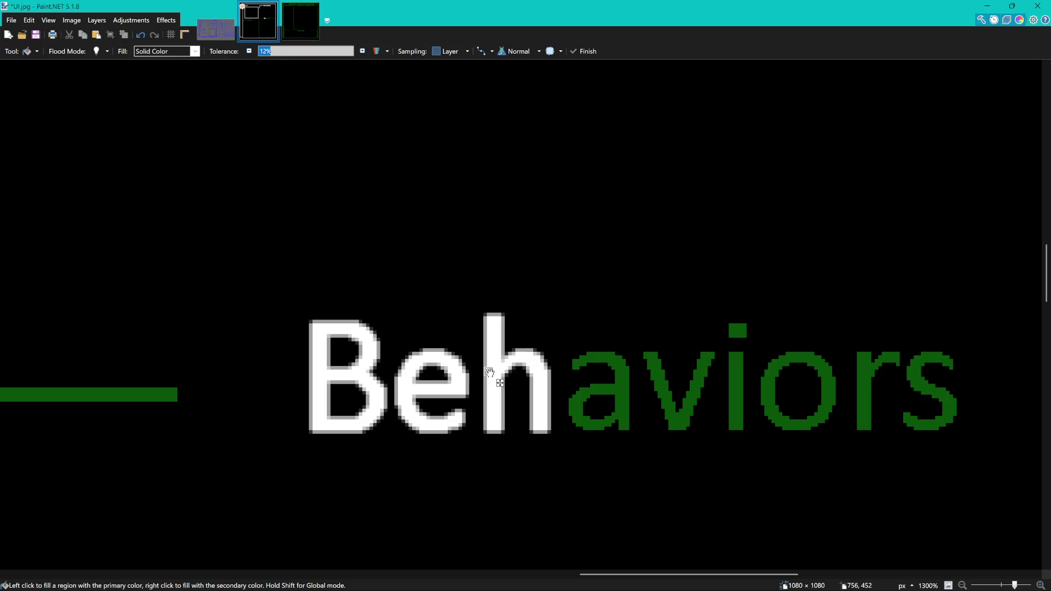
left_click(581, 395)
left_click(670, 406)
left_click(731, 394)
Finish Behaviors in white: the i dot, o, r and s
left_click_drag(741, 404, 435, 293)
left_click(431, 232)
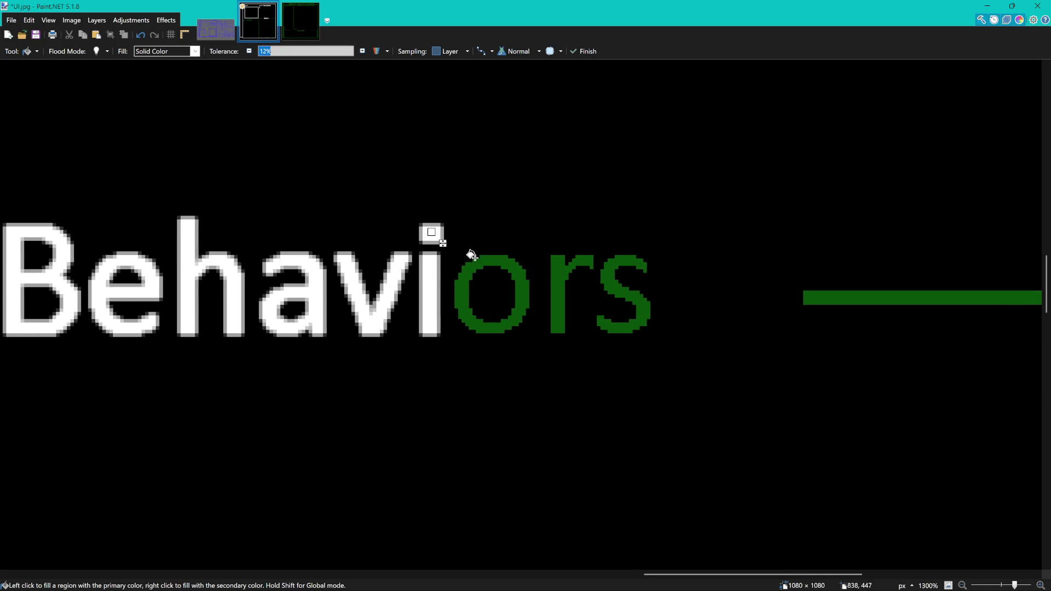
left_click(465, 271)
left_click(561, 271)
left_click(605, 283)
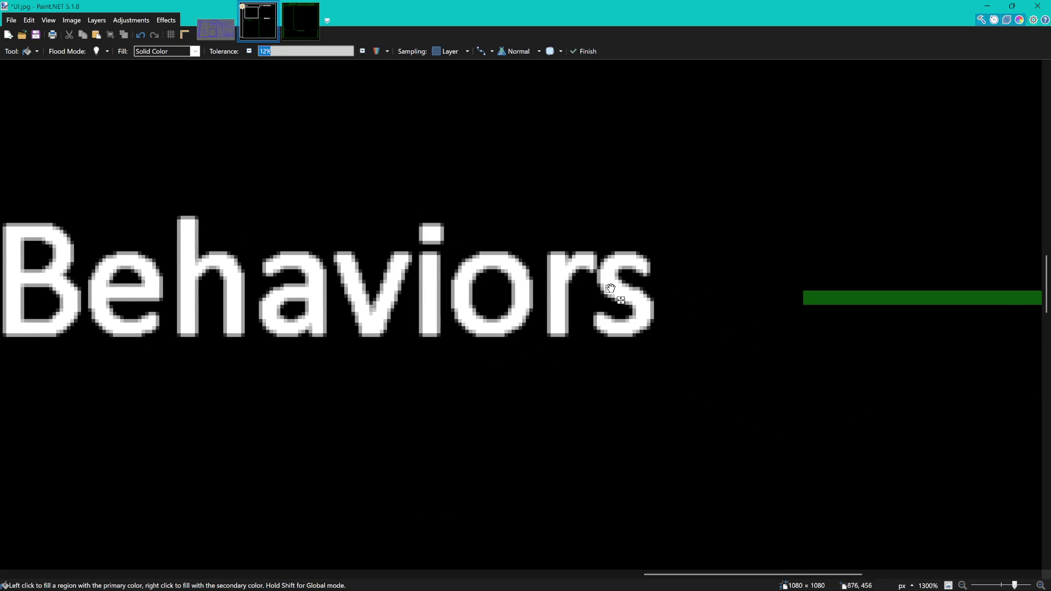
scroll(484, 296, "down", 3, "ctrl")
scroll(484, 296, "down", 5, "ctrl")
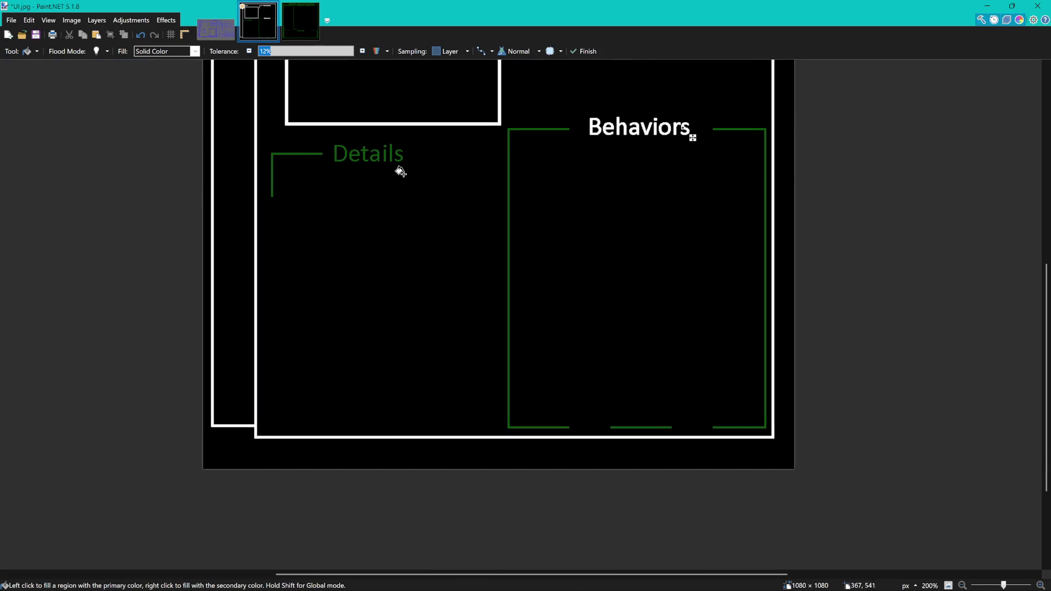
scroll(328, 141, "up", 9)
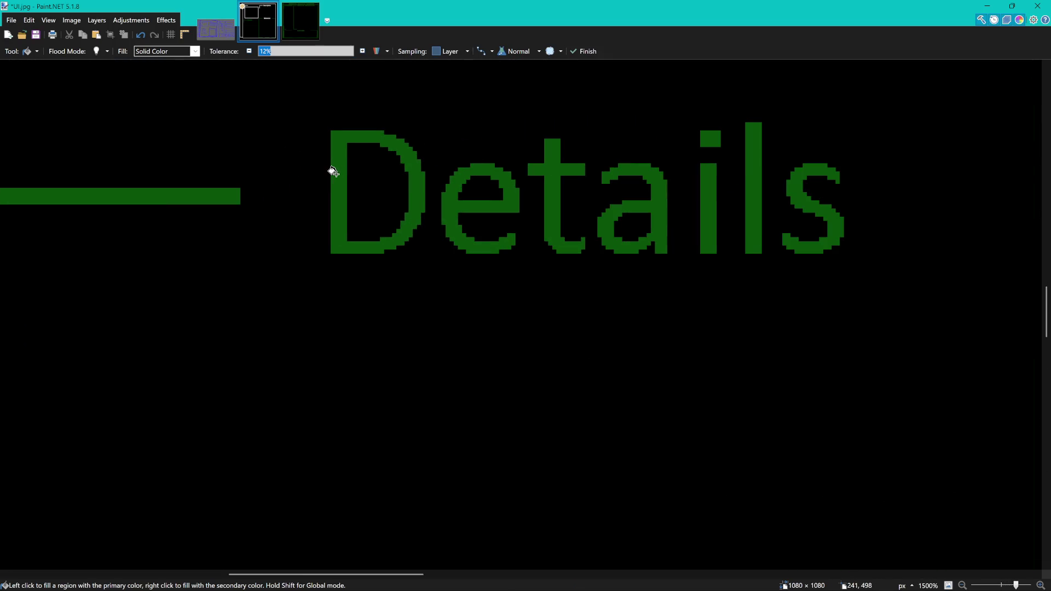
Turn every letter of the Details heading white, including the i dot
left_click(335, 170)
left_click(452, 190)
left_click(541, 174)
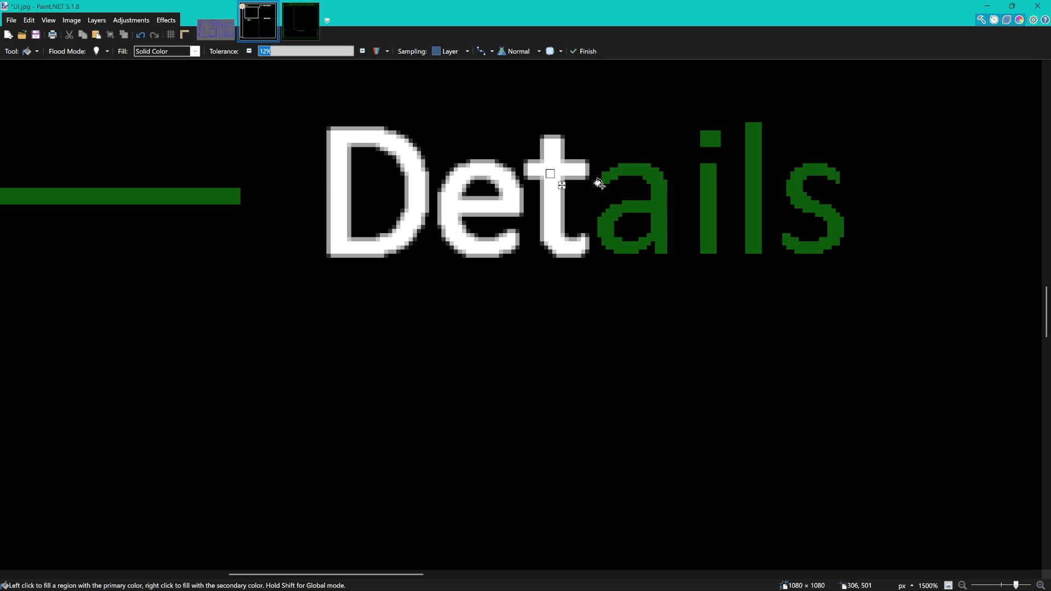
left_click(606, 213)
left_click(711, 197)
left_click(710, 138)
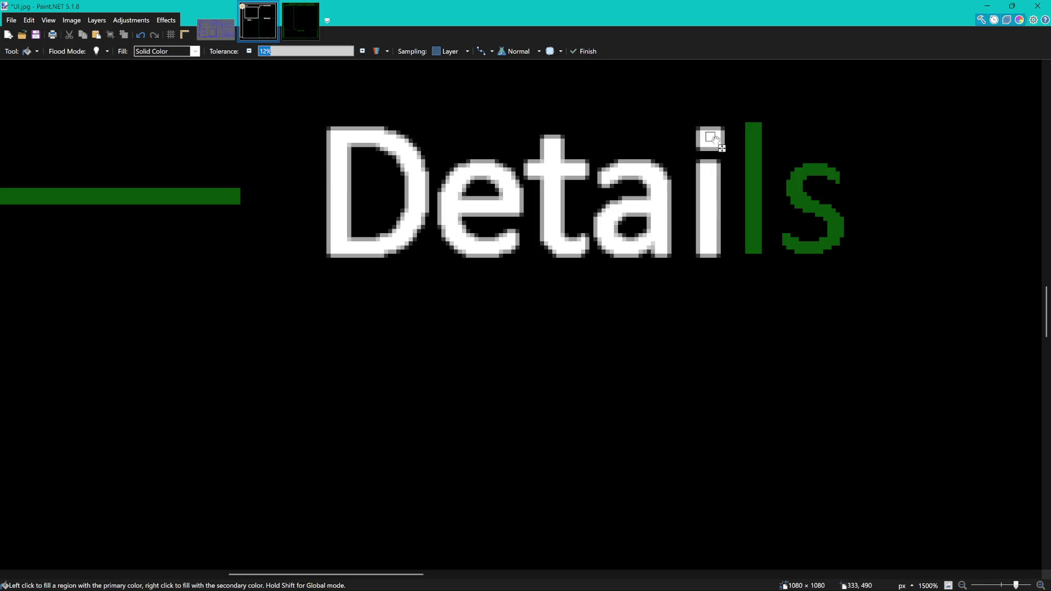
left_click(751, 159)
left_click(796, 198)
scroll(698, 199, "down", 2)
scroll(675, 201, "down", 3)
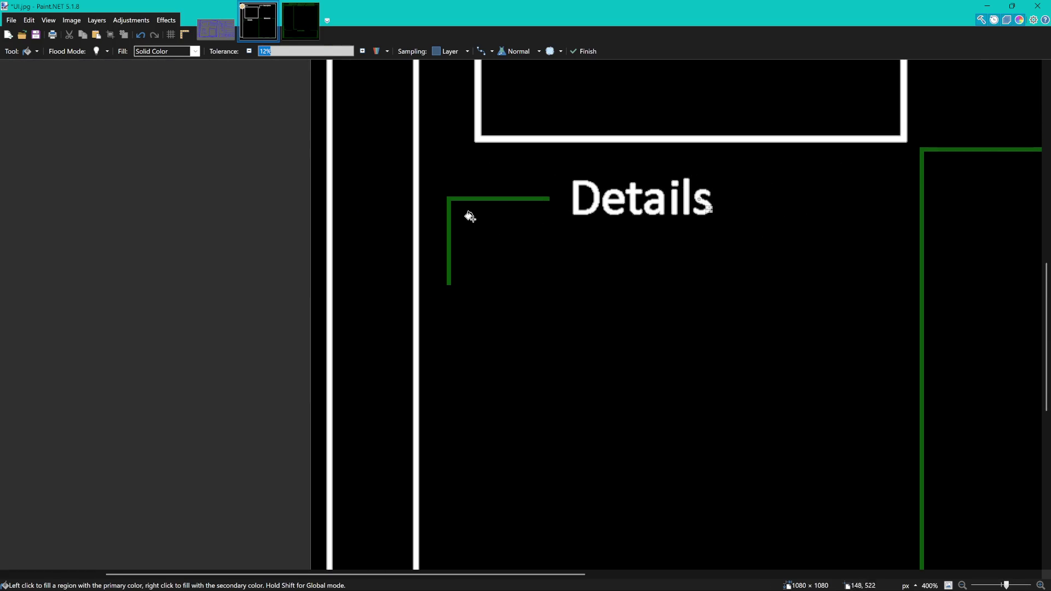
scroll(469, 216, "up", 1)
Whiten the L line beside Details and the Behaviors box's left and top-right corner lines
left_click(424, 212)
scroll(440, 219, "down", 5)
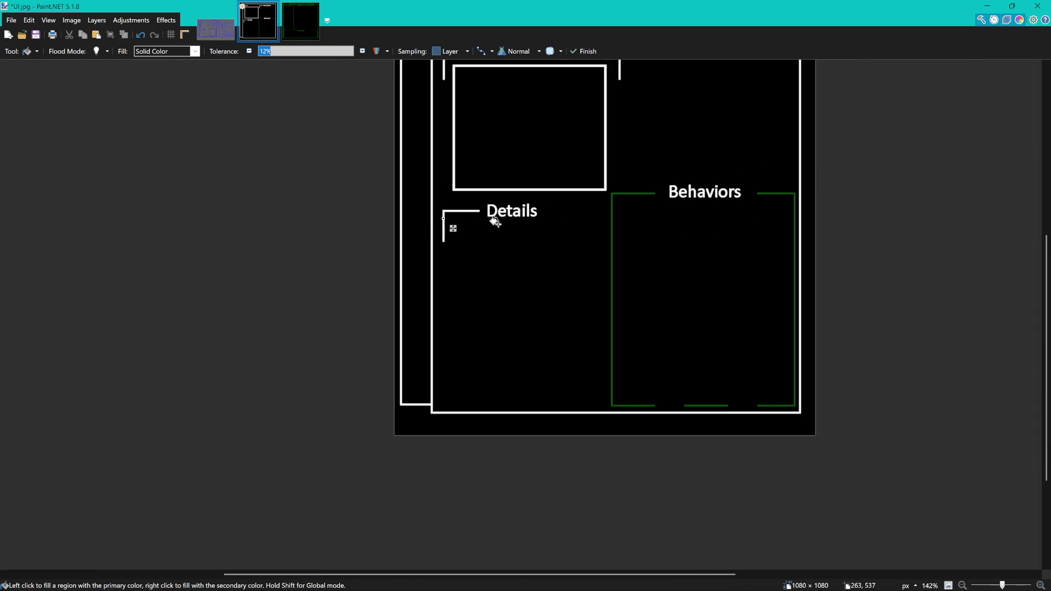
scroll(624, 225, "up", 5)
left_click(515, 167)
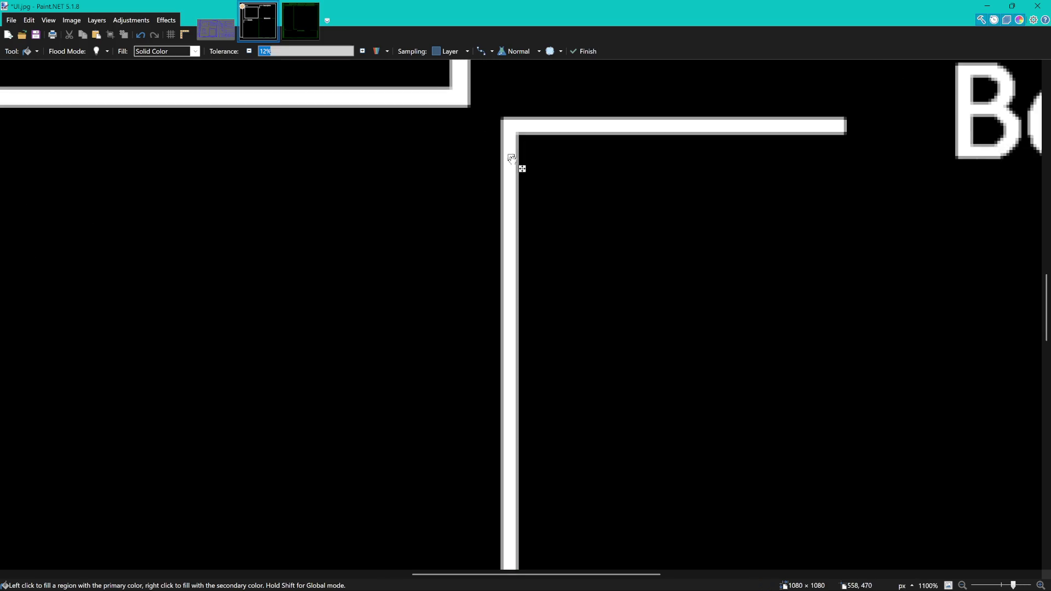
scroll(579, 185, "down", 8)
scroll(746, 141, "up", 5)
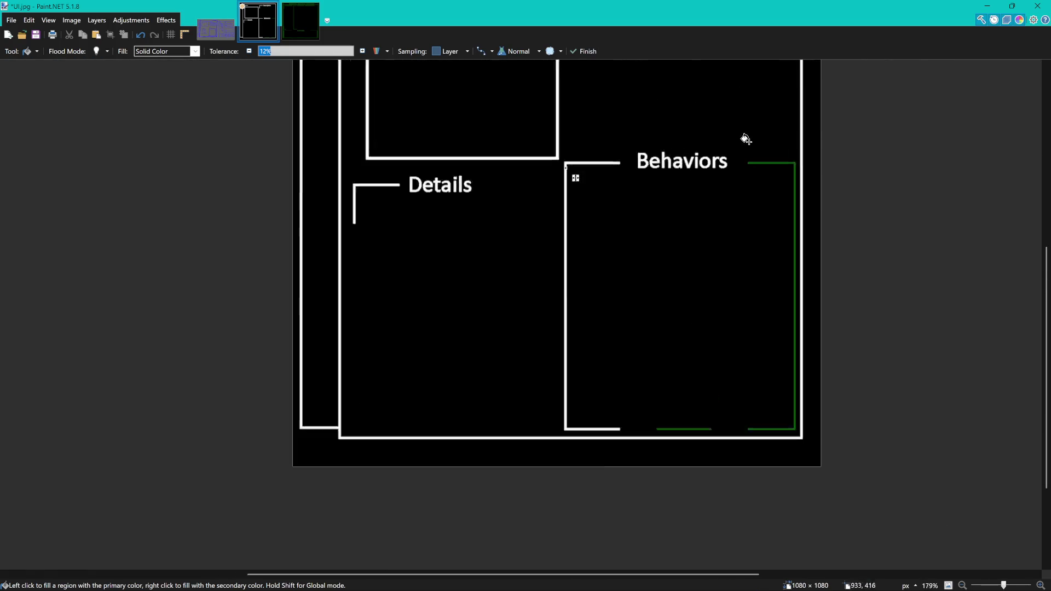
scroll(588, 172, "up", 3)
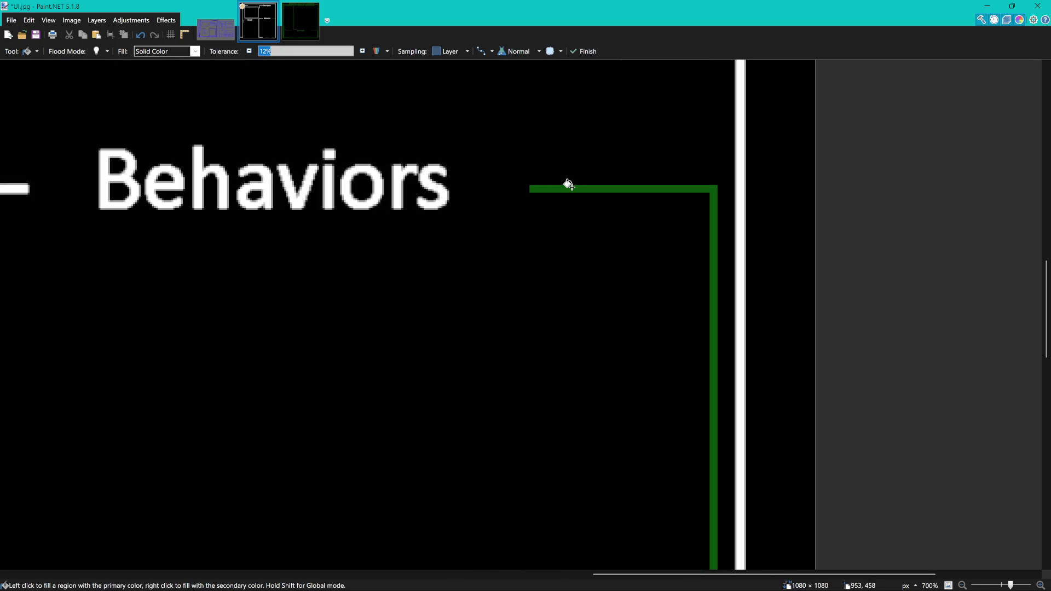
left_click(568, 183)
scroll(569, 229, "down", 10)
scroll(454, 356, "down", 3)
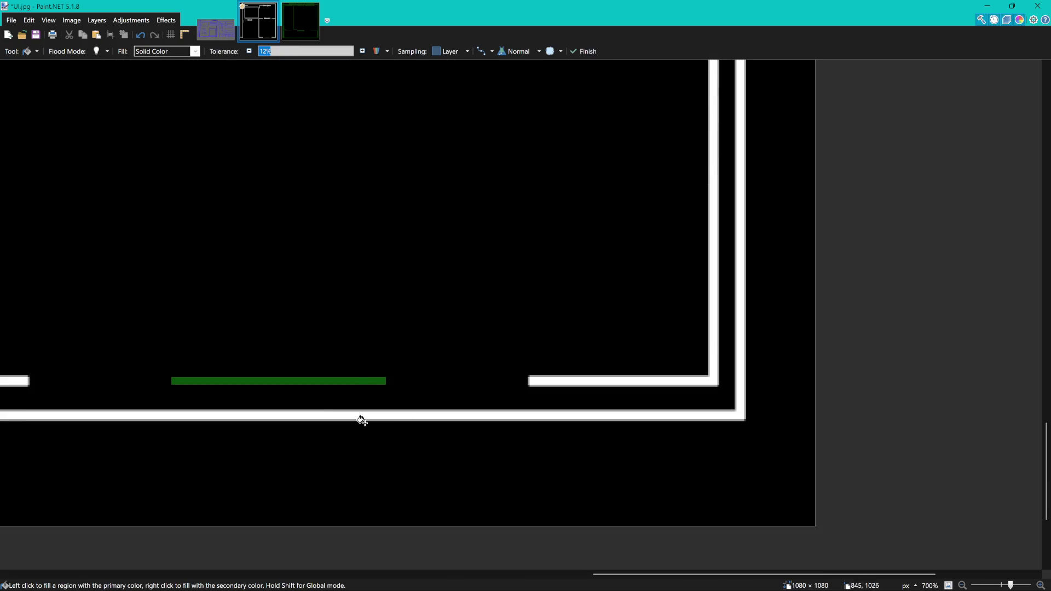
Turn the box's last green bottom segment white and save UI.jpg
left_click(362, 380)
scroll(377, 377, "down", 3)
scroll(390, 326, "down", 4)
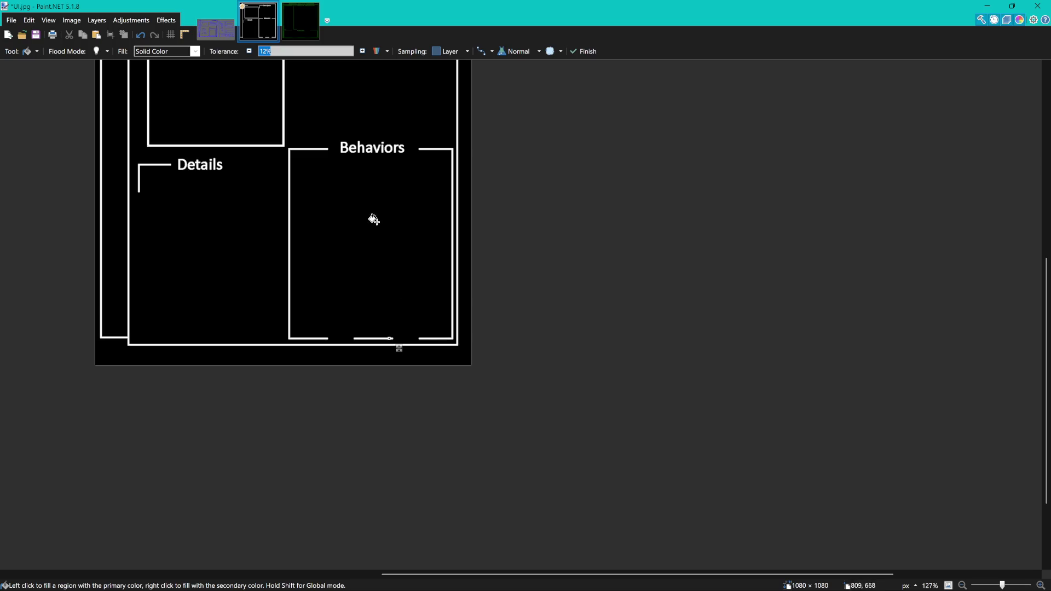
scroll(415, 189, "left", 3)
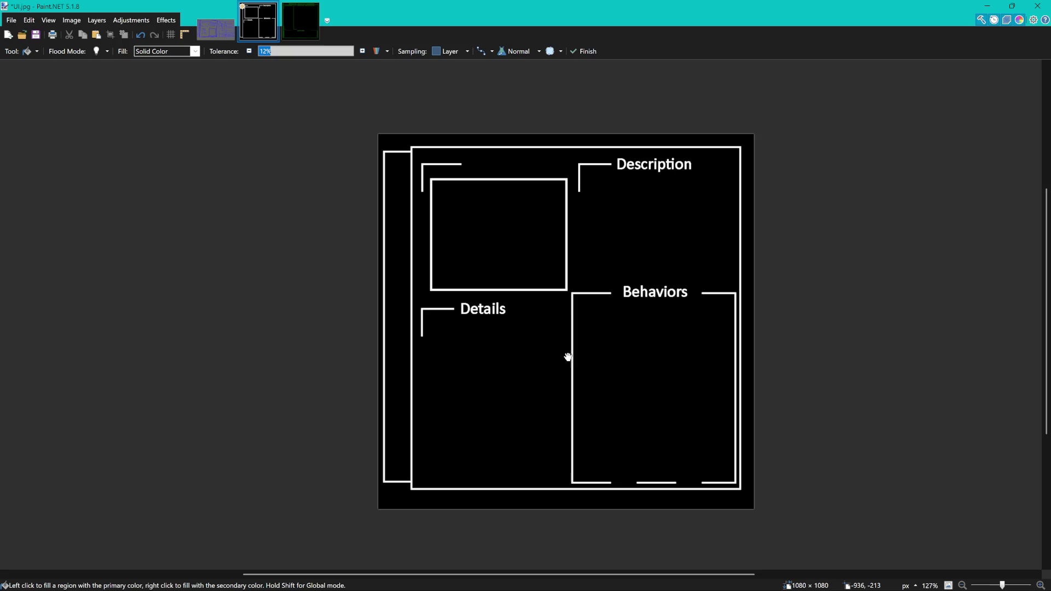
key("ctrl+s")
Minimize Paint.NET to reveal the Unreal level, then enlarge the Content Browser panel
left_click(987, 6)
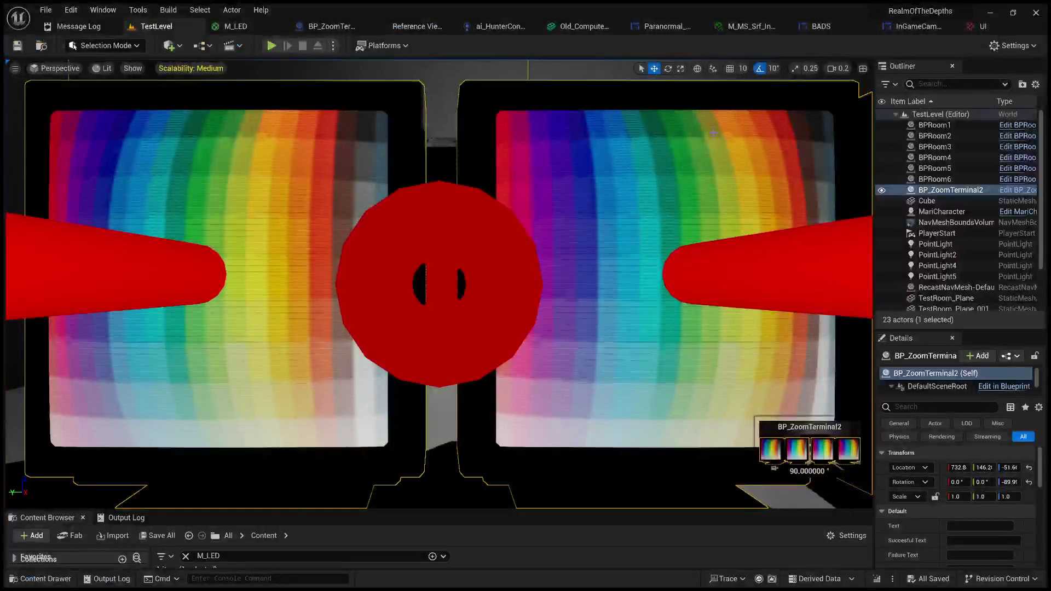
left_click_drag(470, 510, 449, 224)
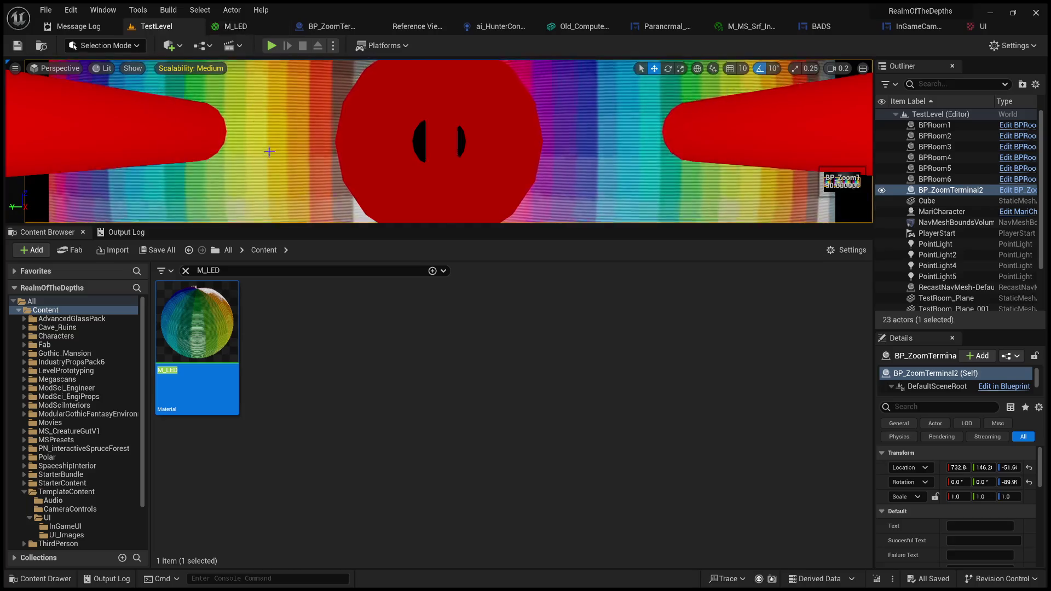
Browse to Content > TemplateContent > UI > UI_Images, select the UI texture, and heighten the level view
left_click(229, 251)
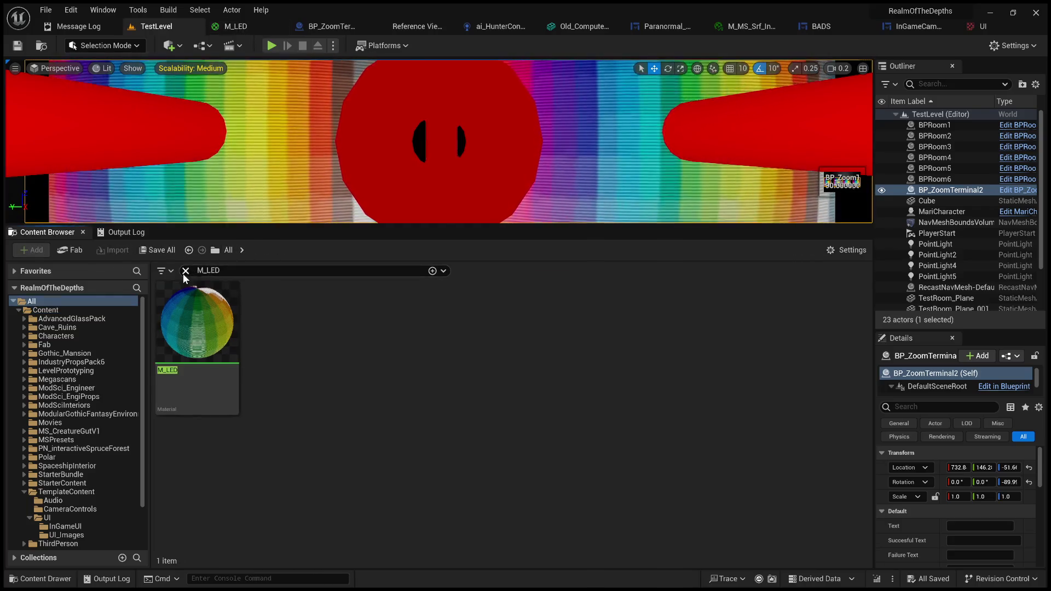
double_click(314, 333)
scroll(615, 457, "down", 4)
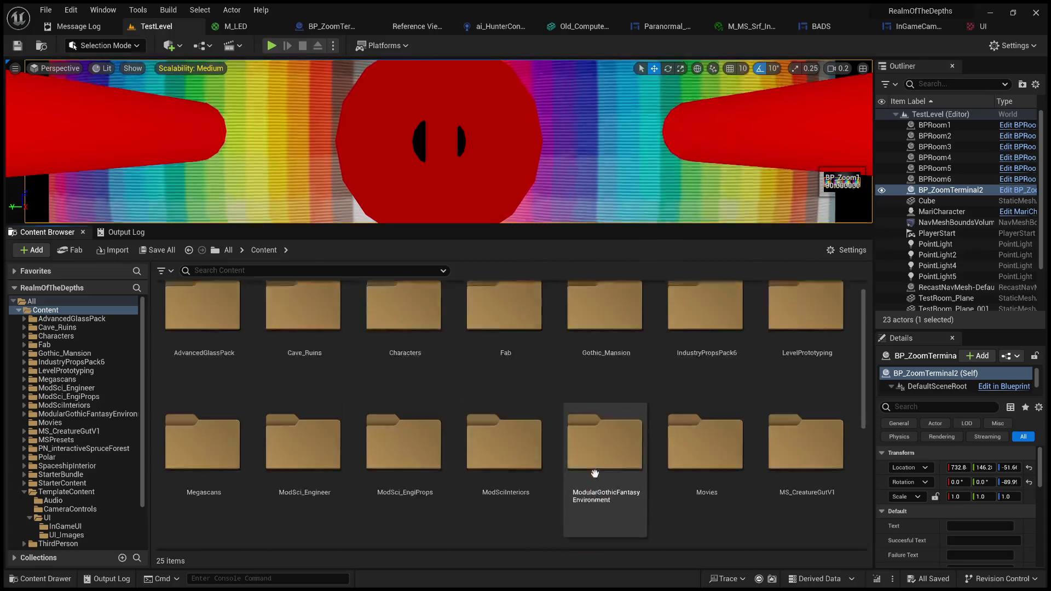
double_click(797, 403)
double_click(374, 323)
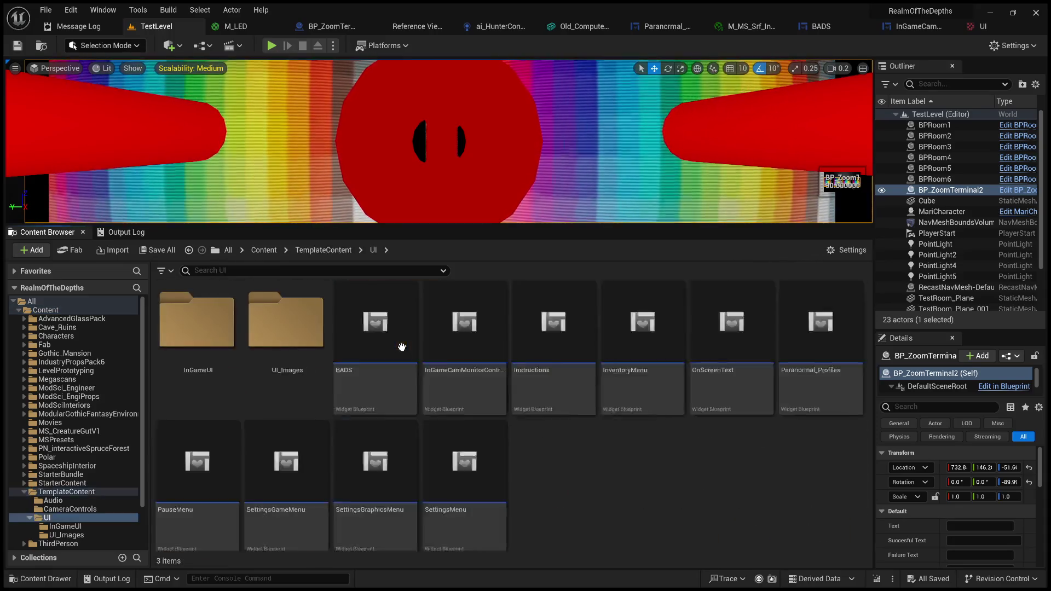
double_click(311, 352)
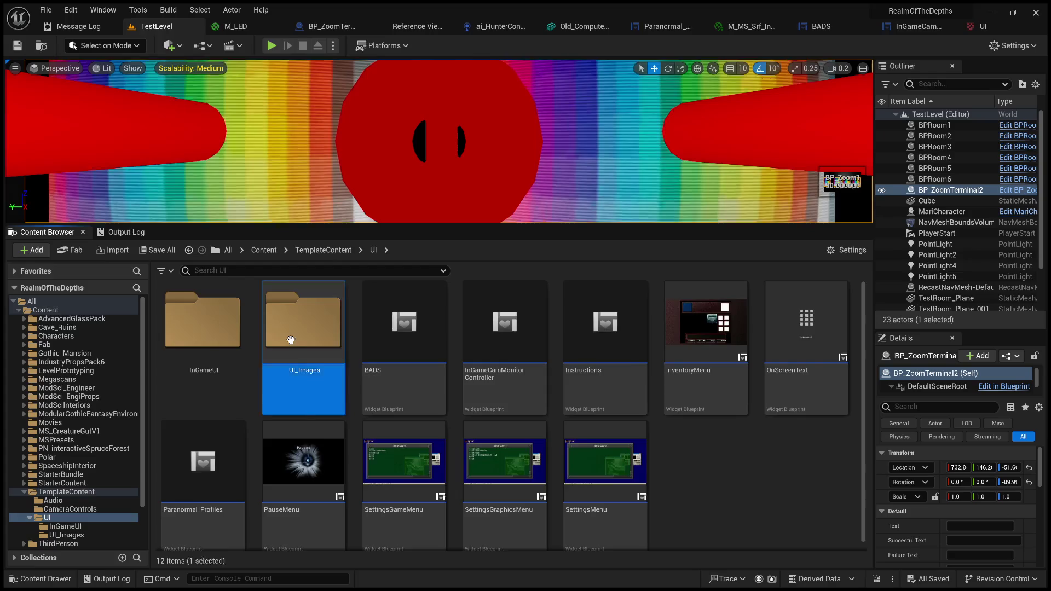
left_click(686, 463)
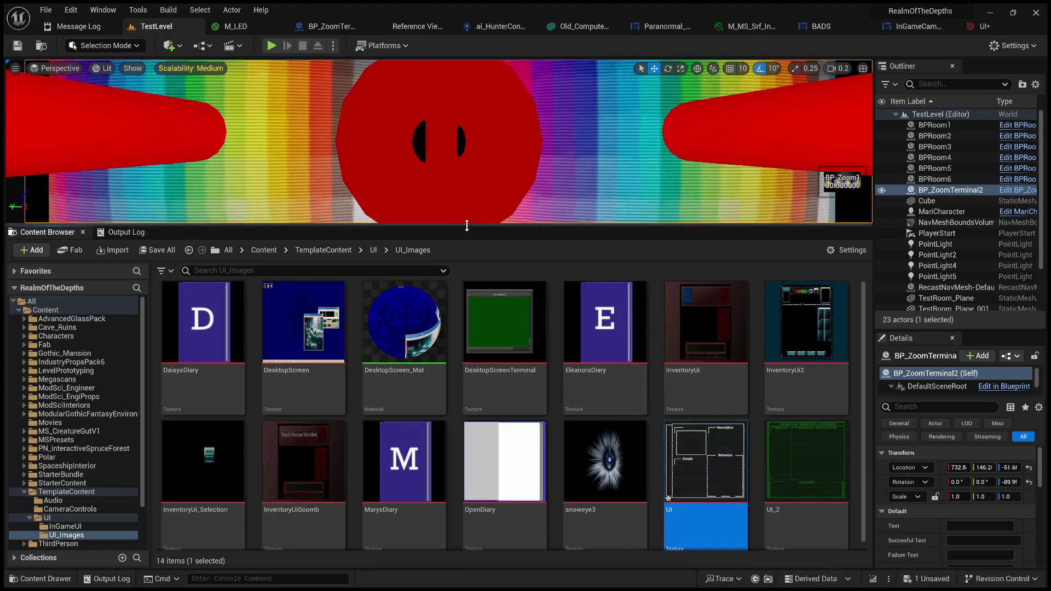
left_click_drag(461, 226, 461, 447)
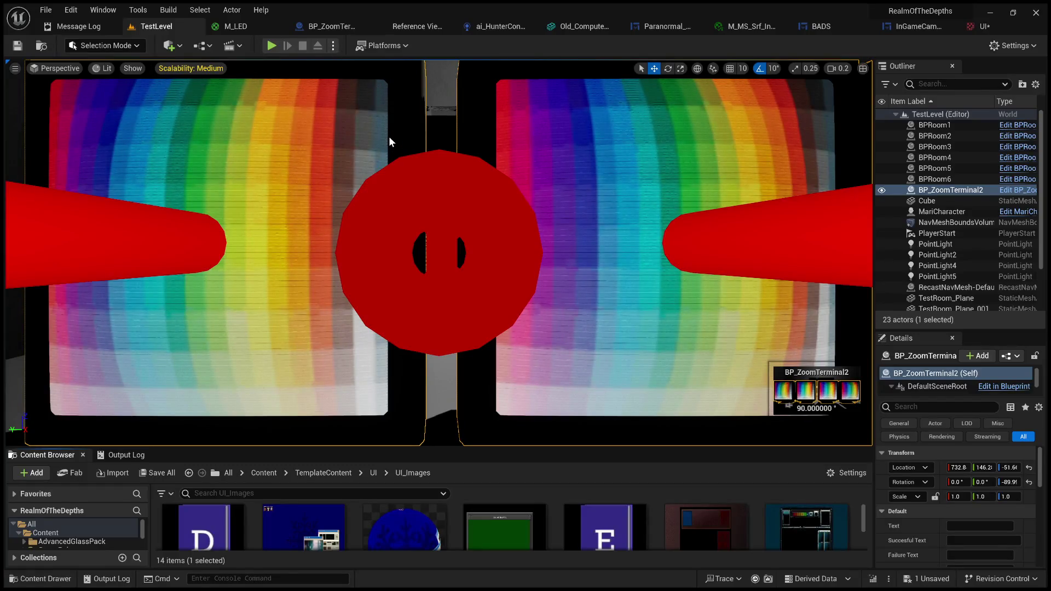
key("alt+p")
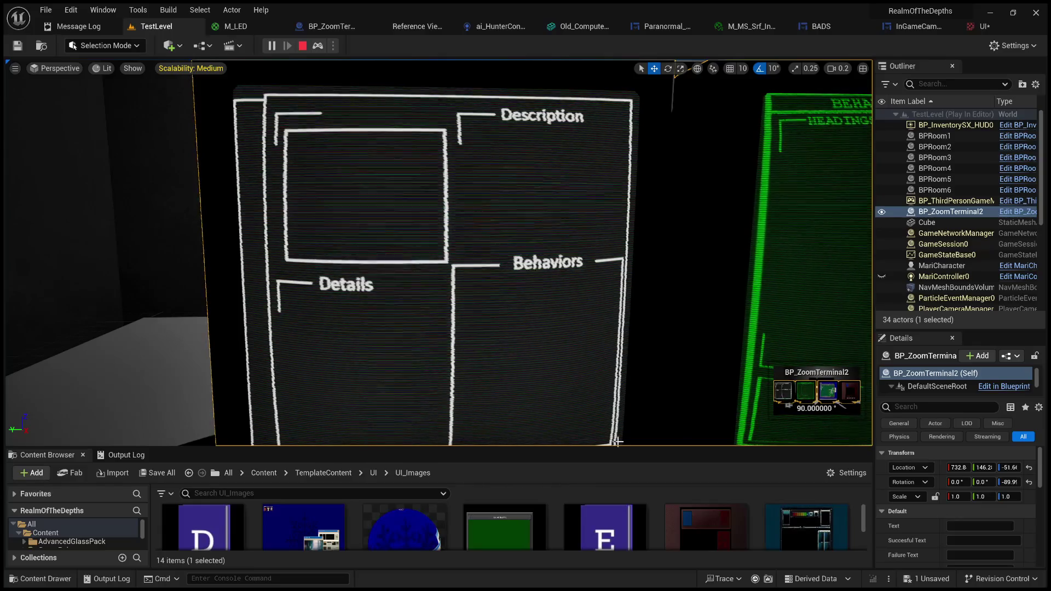
left_click_drag(617, 448, 618, 537)
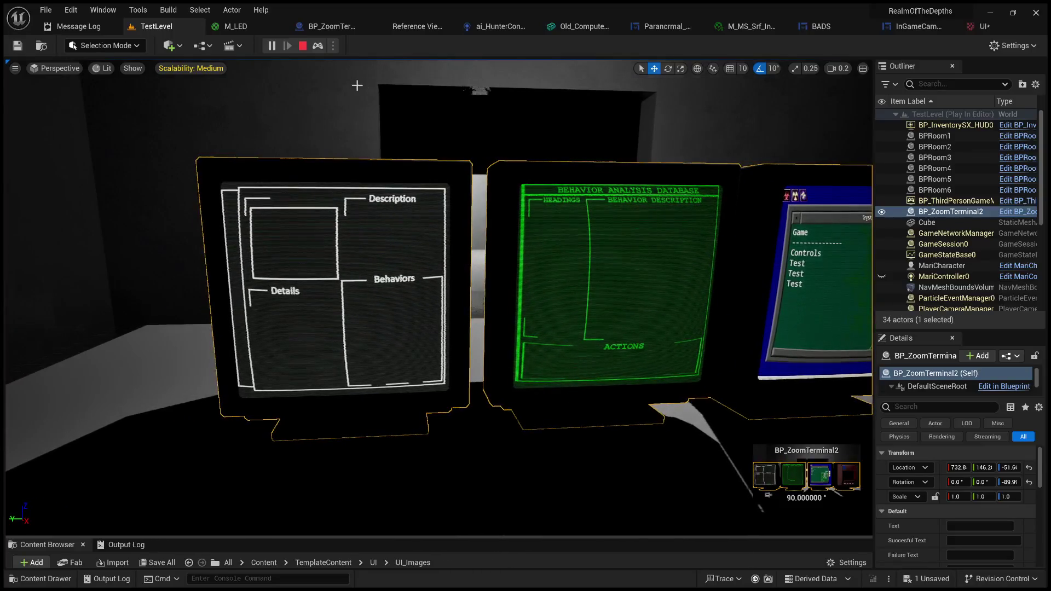
left_click(458, 159)
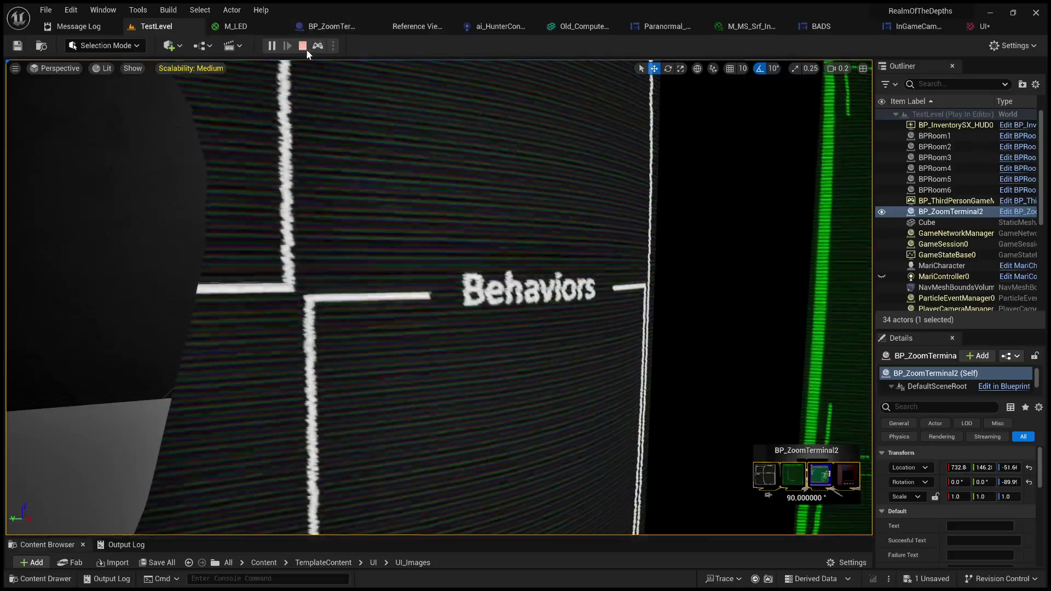
left_click(303, 46)
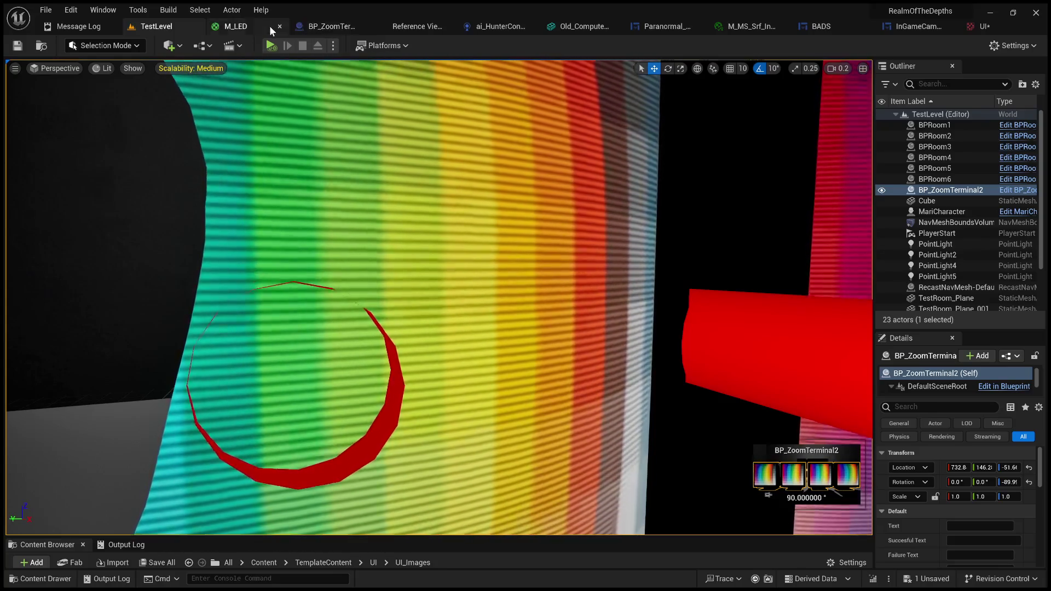
In the M_LED material, set the ScrollSpeed default to 100 and LineDensity to 800
left_click(269, 26)
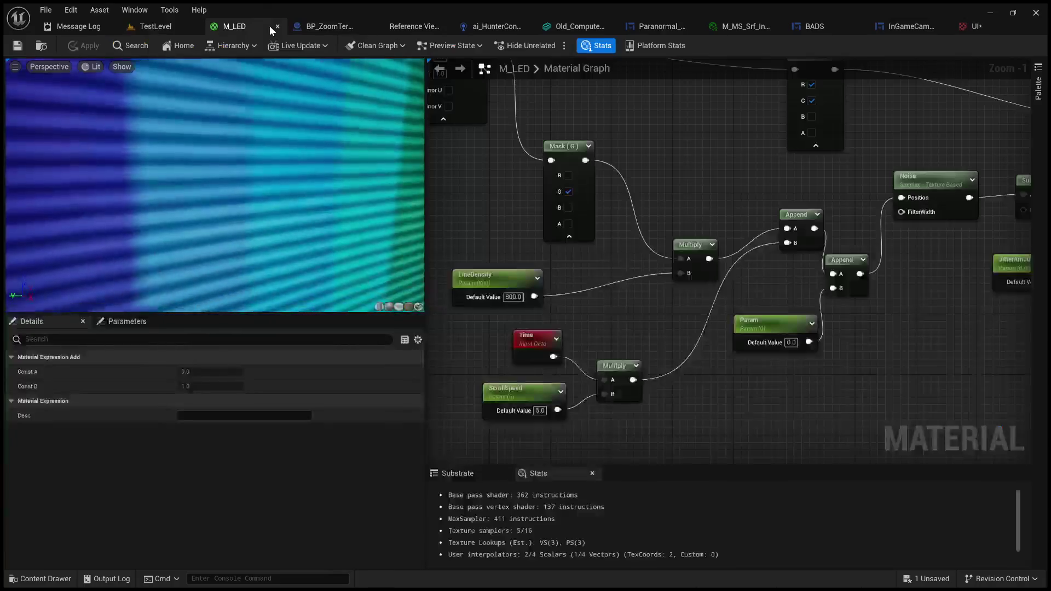
scroll(324, 185, "up", 5)
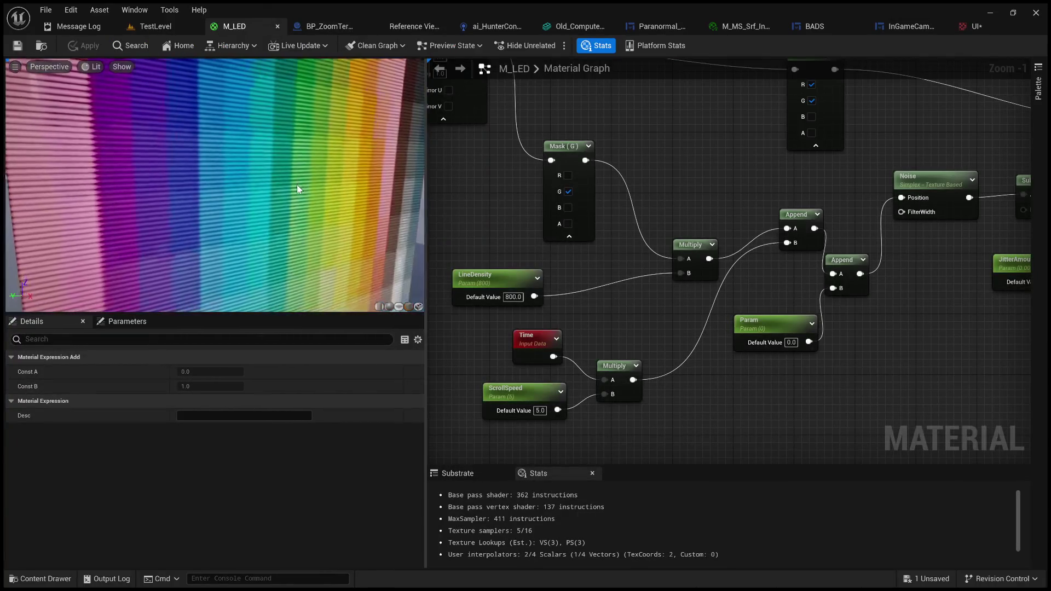
mouse_move(297, 189)
left_mouse_down()
mouse_move(356, 194)
mouse_move(307, 192)
left_mouse_up()
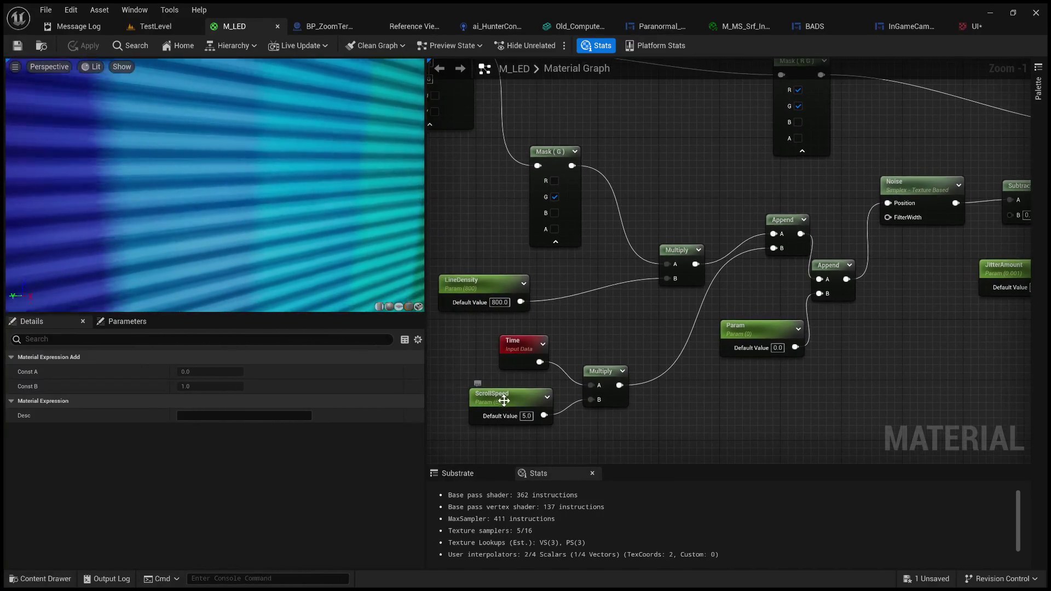
left_click(528, 414)
left_click(524, 416)
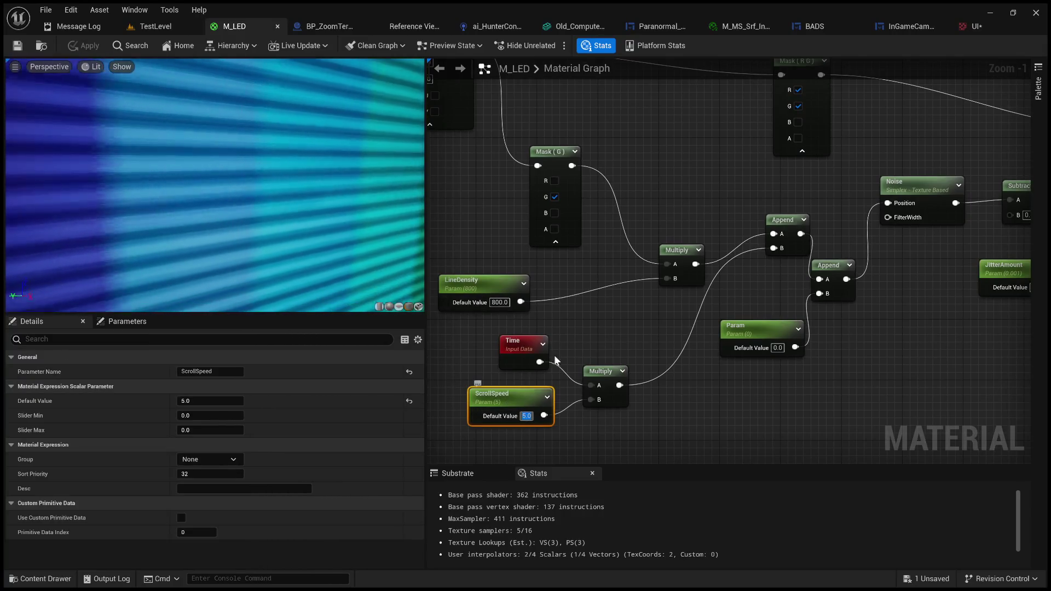
scroll(580, 279, "down", 1)
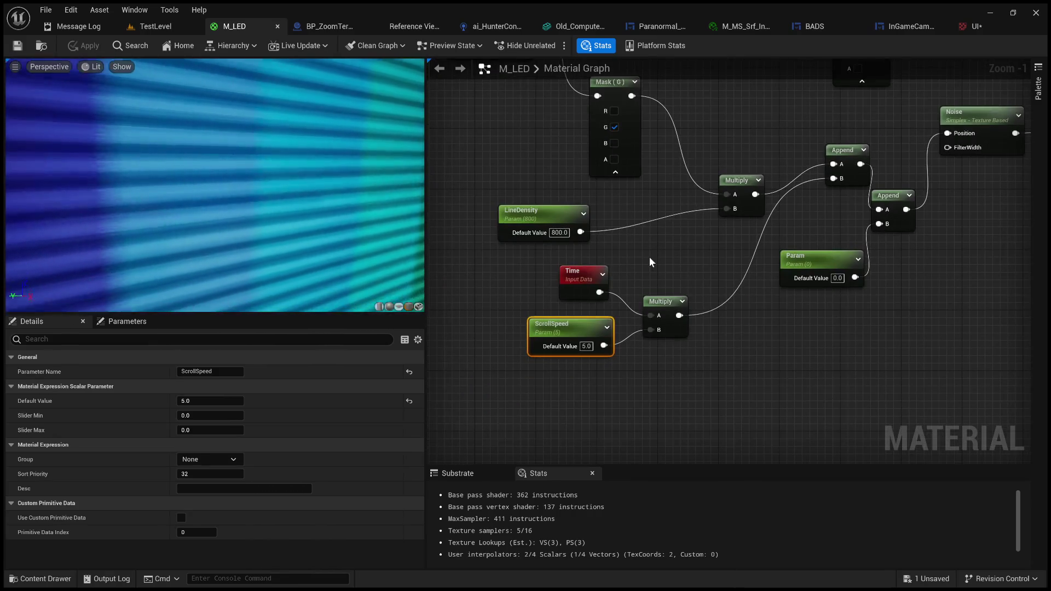
scroll(648, 256, "down", 2)
scroll(549, 330, "up", 2)
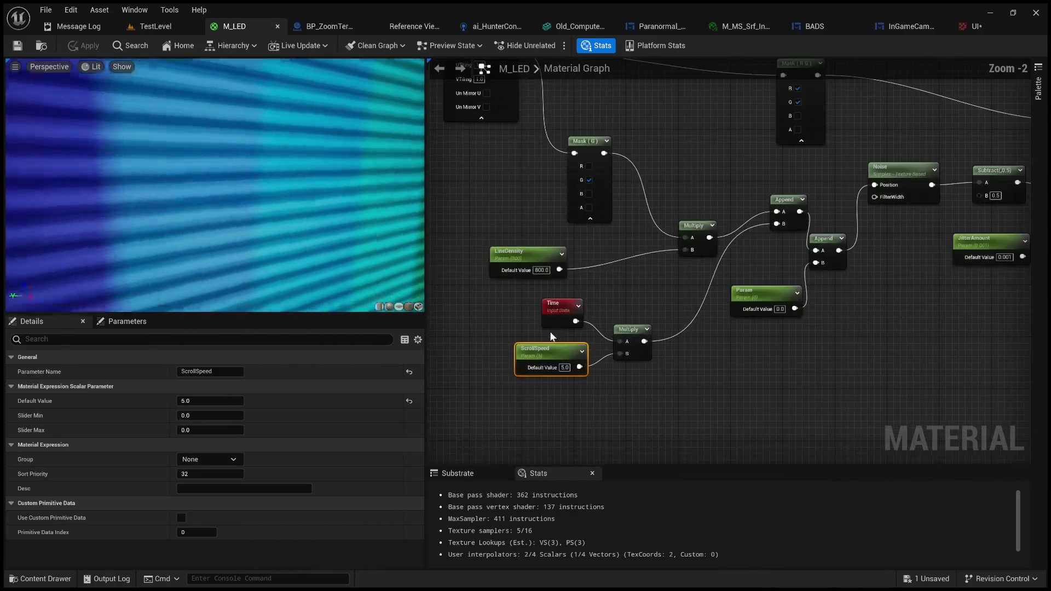
left_click_drag(590, 345, 573, 301)
left_click(587, 388)
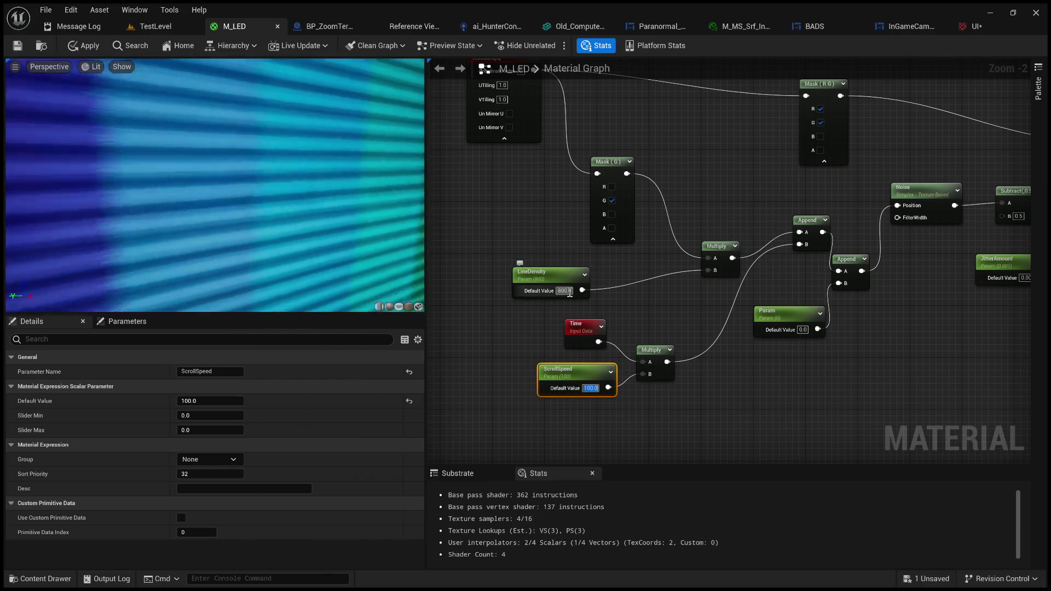
type("00")
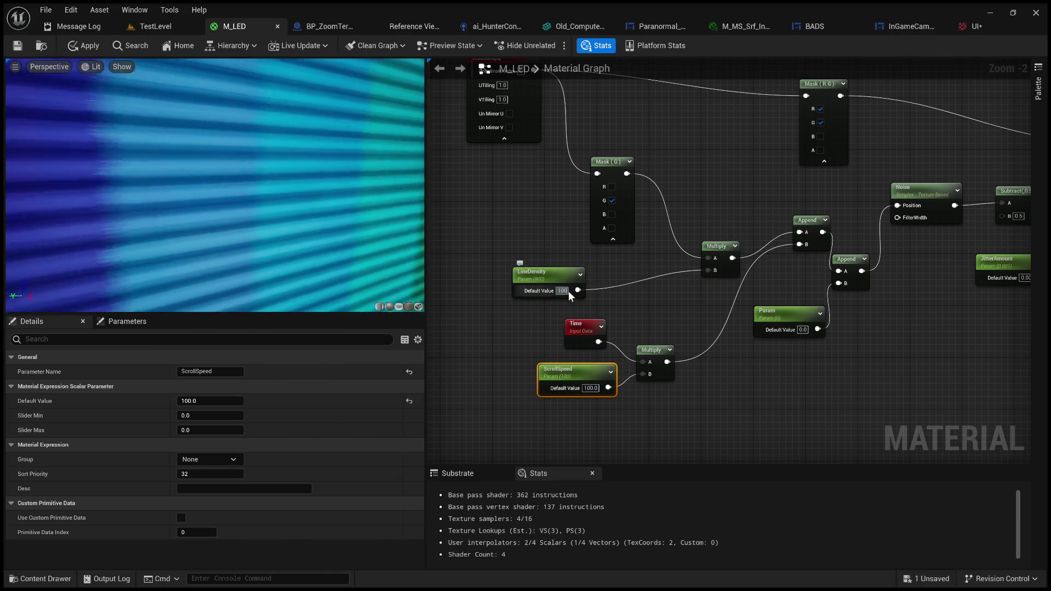
type("0.0")
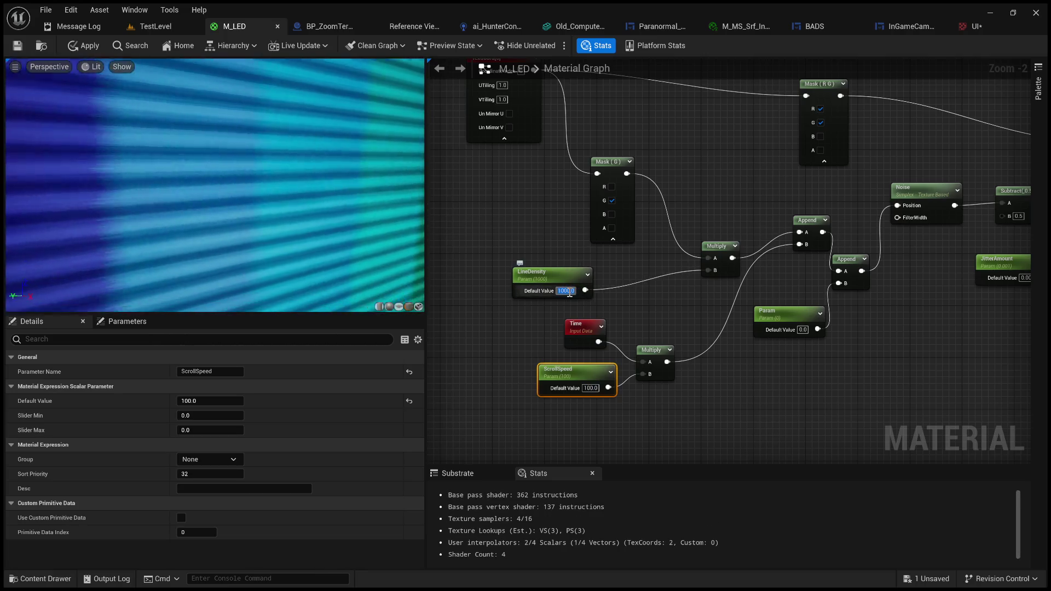
type("800")
key("Return")
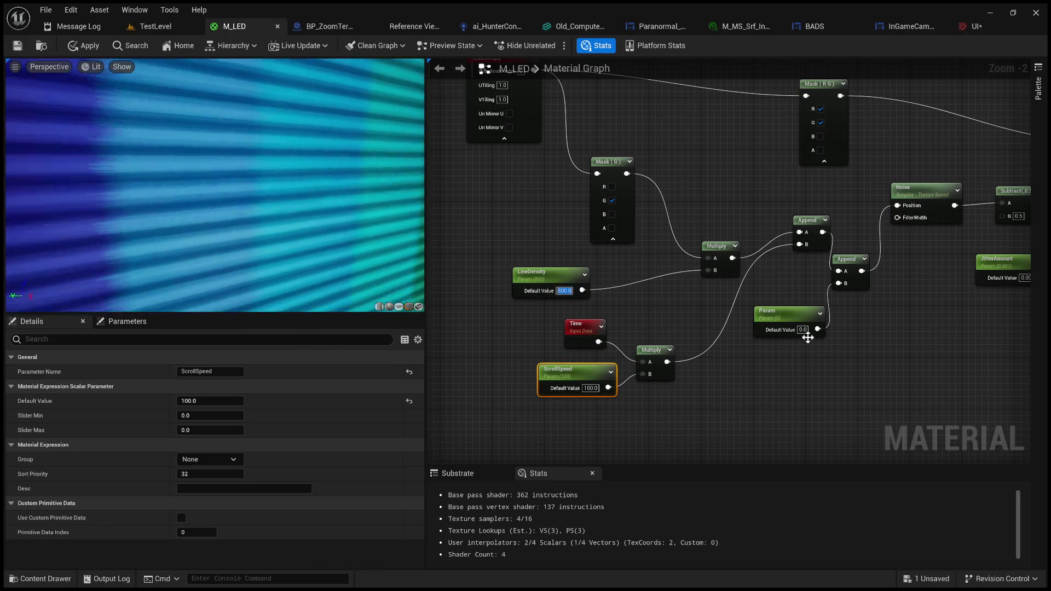
Set JitterAmount to 0.005, apply the material, and return to TestLevel
left_click_drag(987, 284, 805, 316)
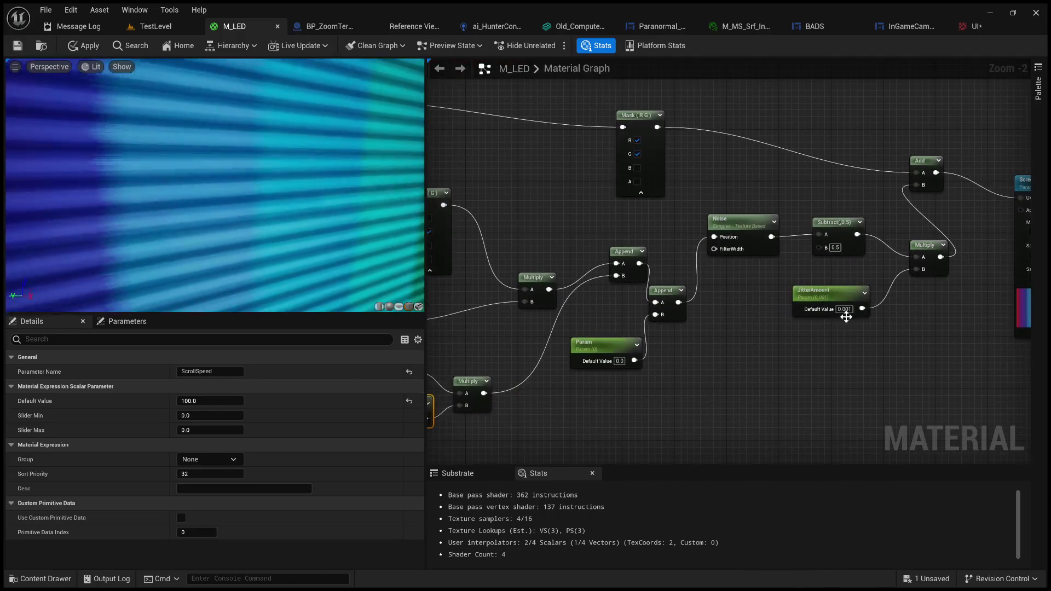
left_click(850, 309)
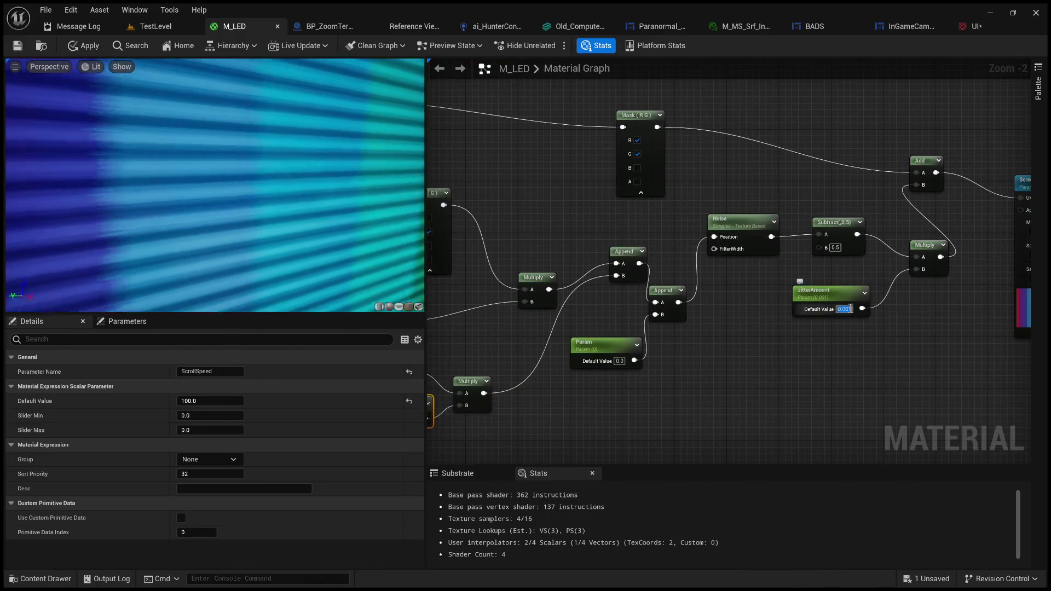
type("0.0")
key("BackSpace")
key("BackSpace")
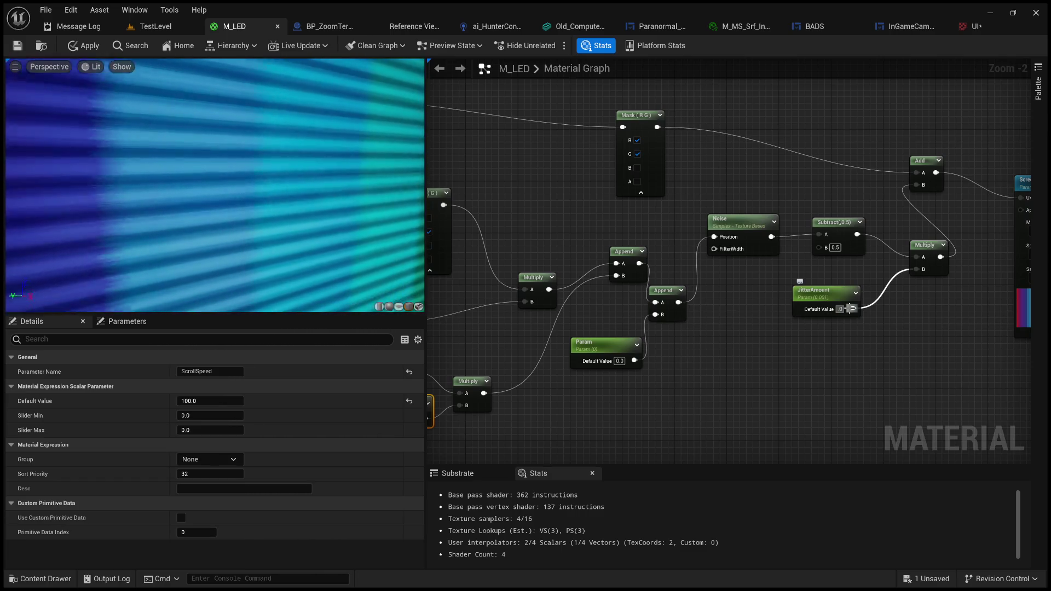
type(".005")
key("Return")
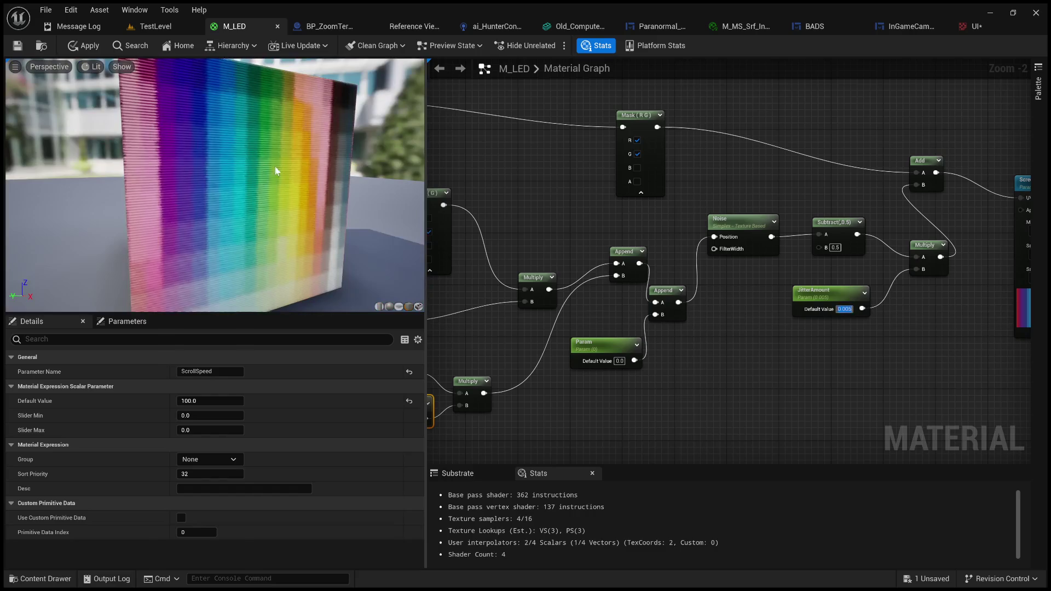
left_click(84, 46)
left_click(83, 46)
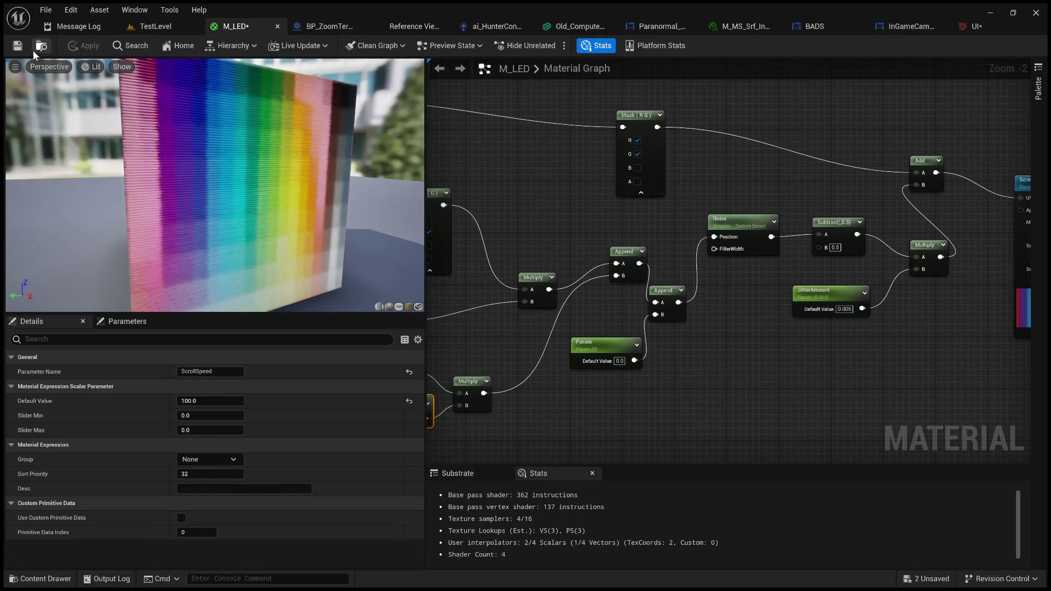
left_click(163, 25)
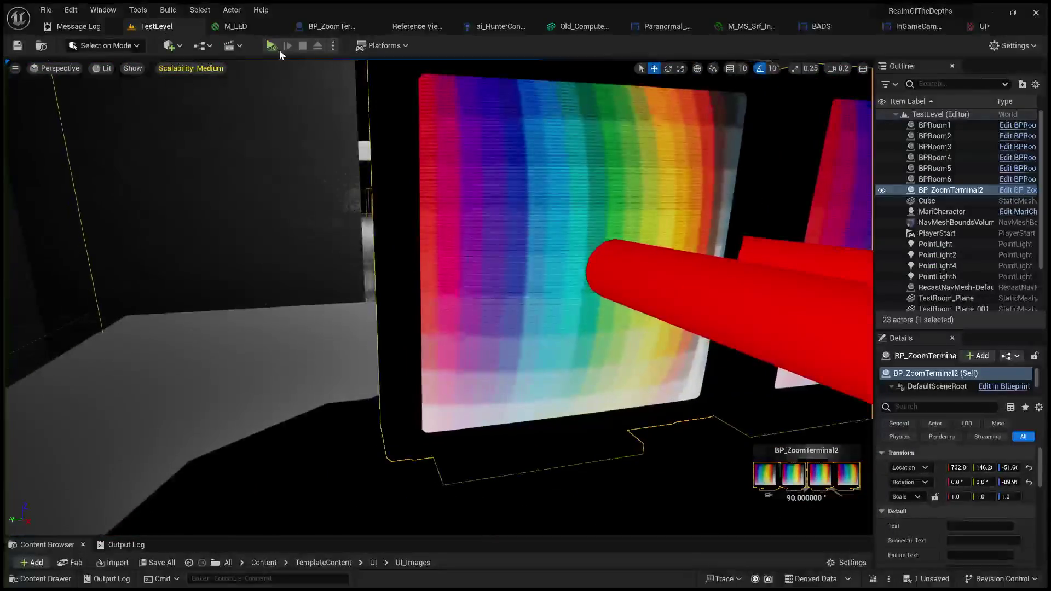
left_click(271, 46)
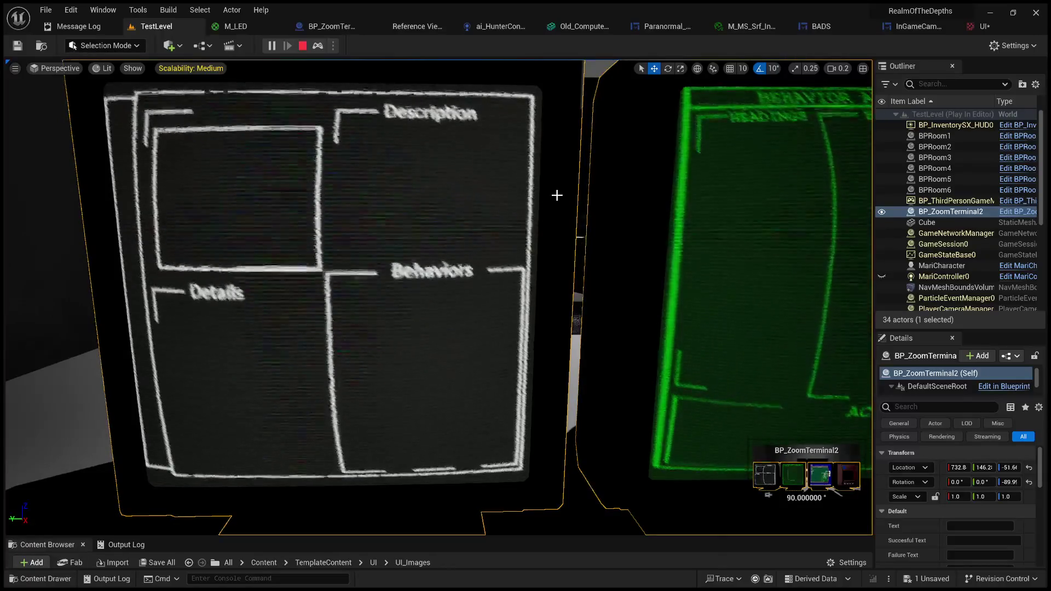
key("e")
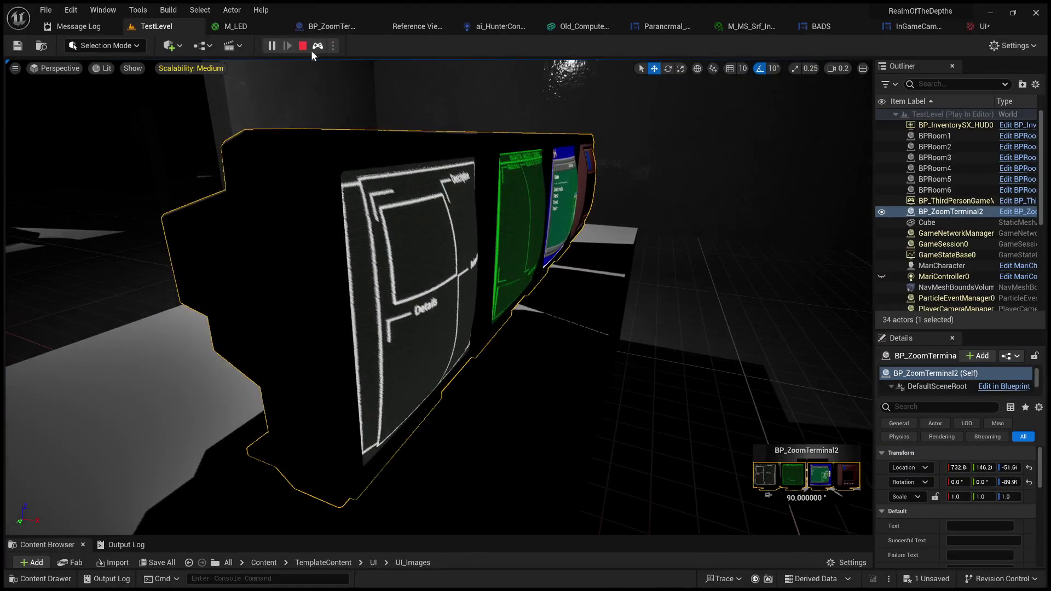
left_click(302, 46)
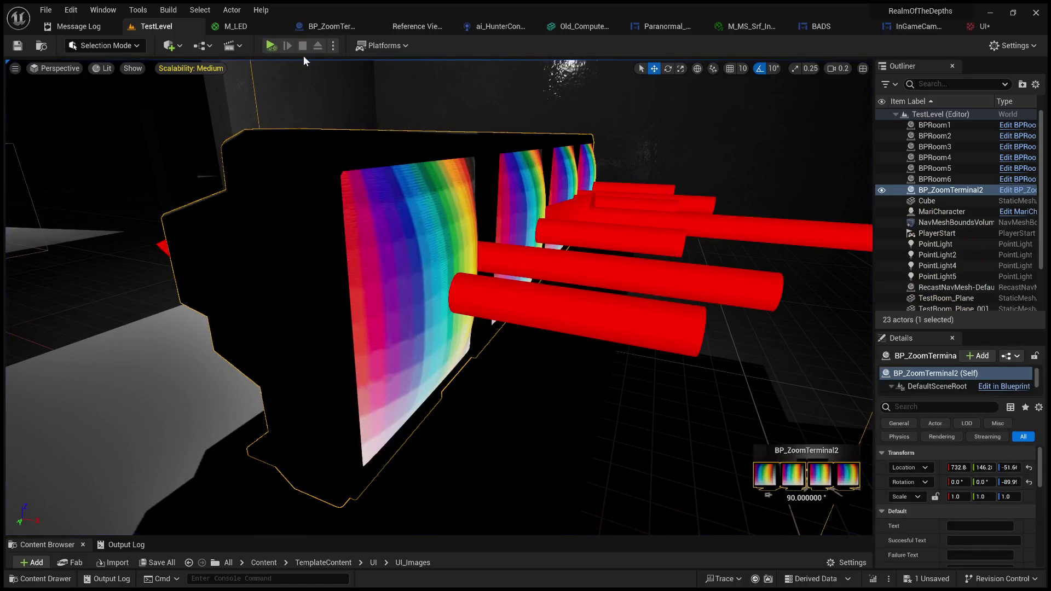
Start a play session and zoom the game view onto the left monitor
key("alt+p")
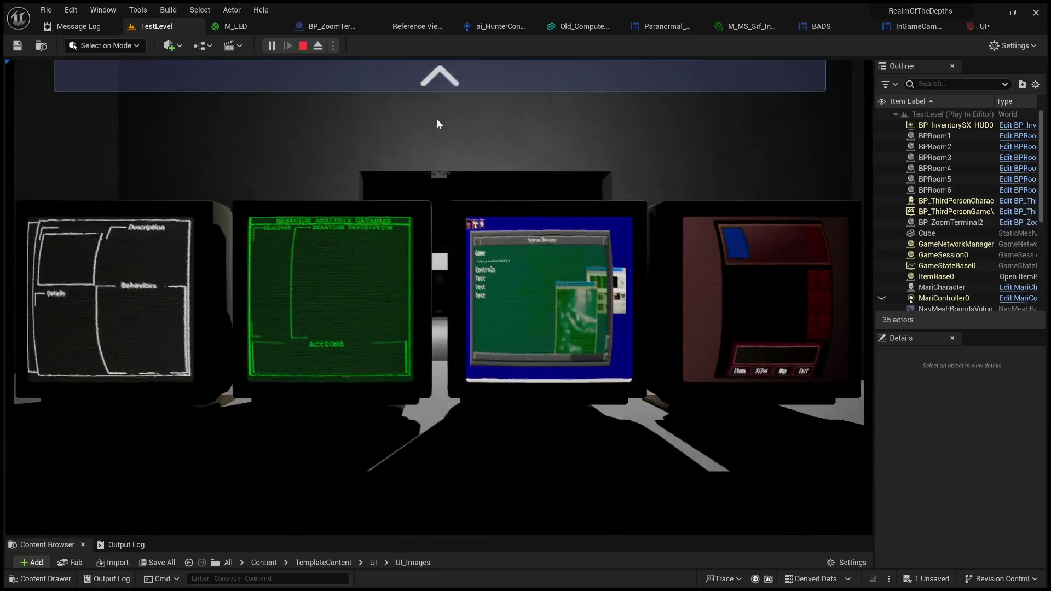
left_click(441, 79)
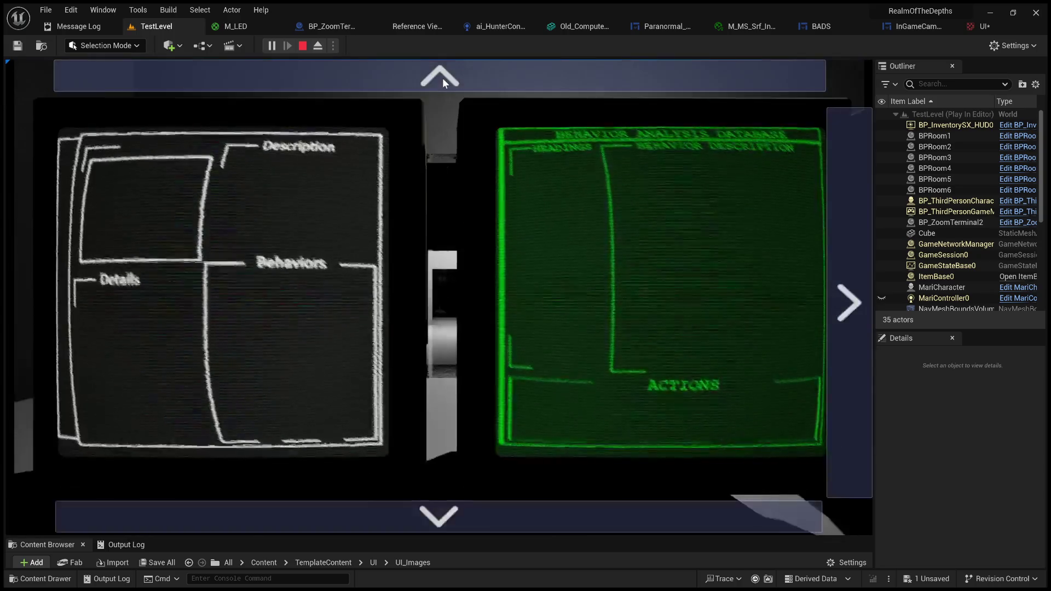
left_click(442, 78)
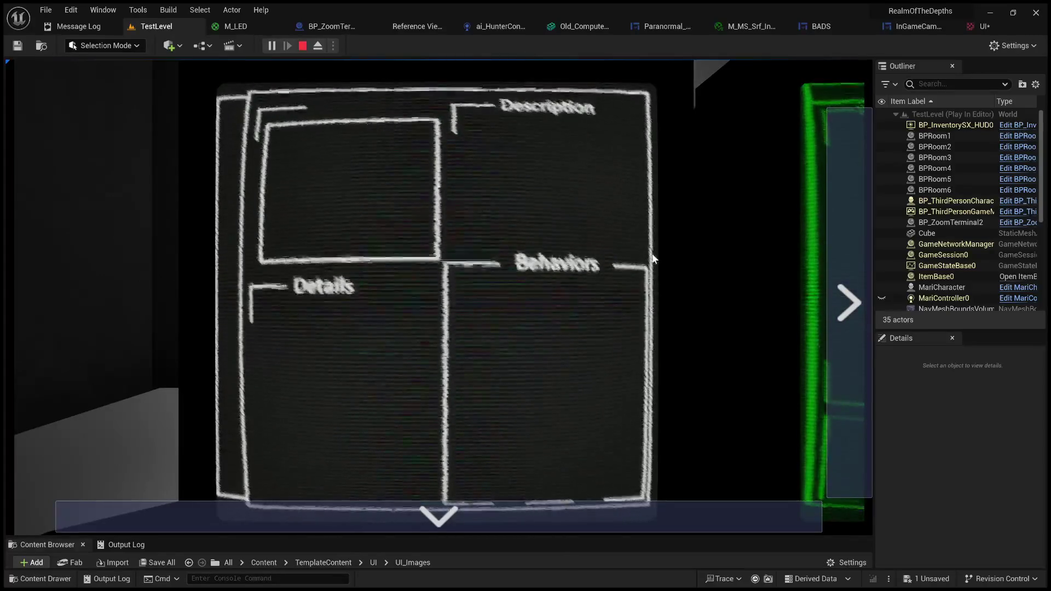
Cycle through the Behavior Analysis Database and System Manager screens back to Description/Behaviors, then view Discord's screenshot
left_click(858, 297)
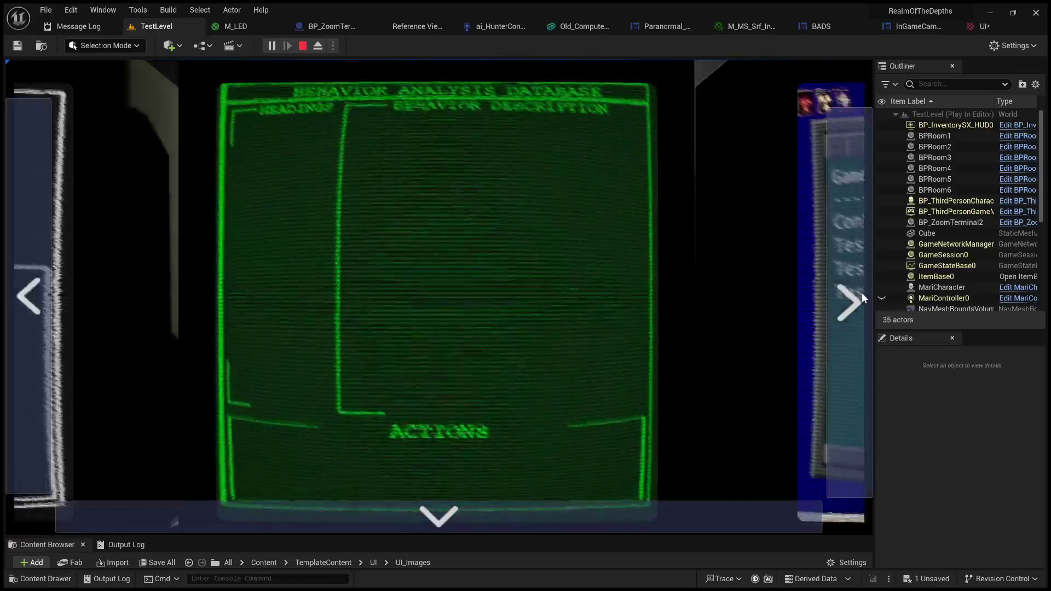
left_click(32, 293)
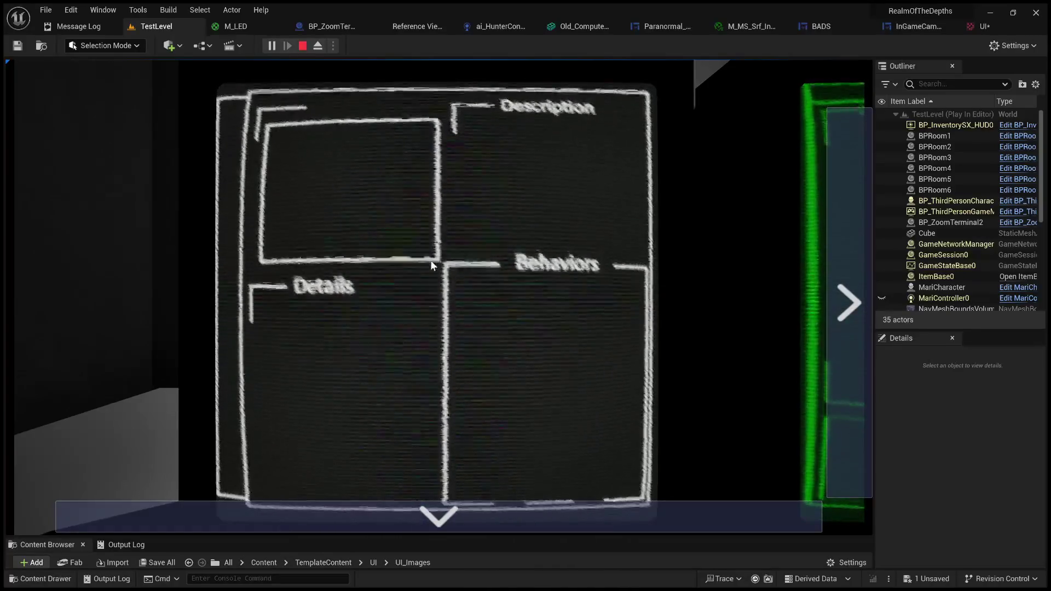
left_click(845, 258)
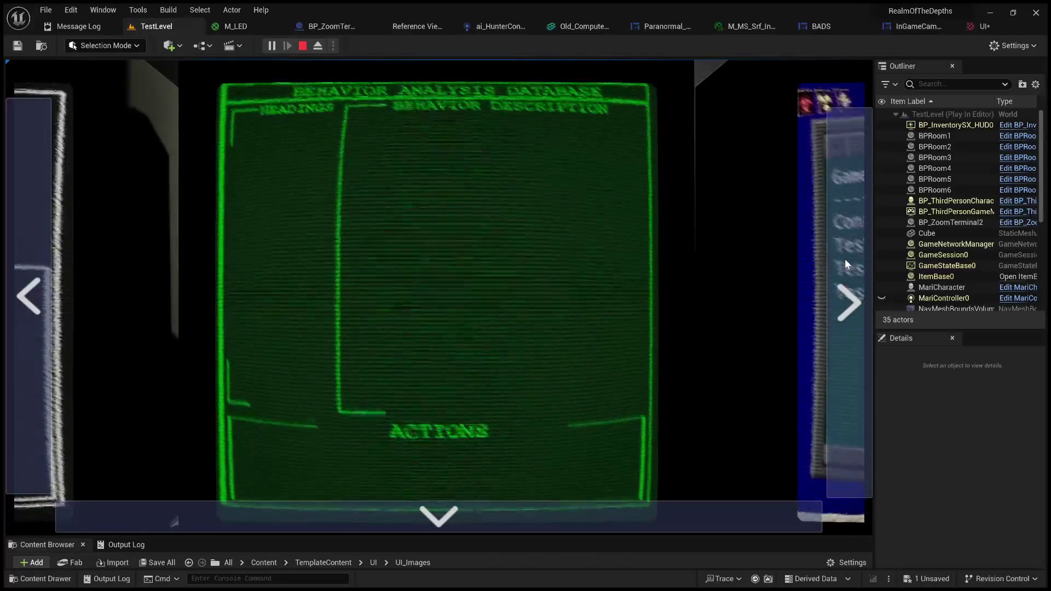
left_click(27, 274)
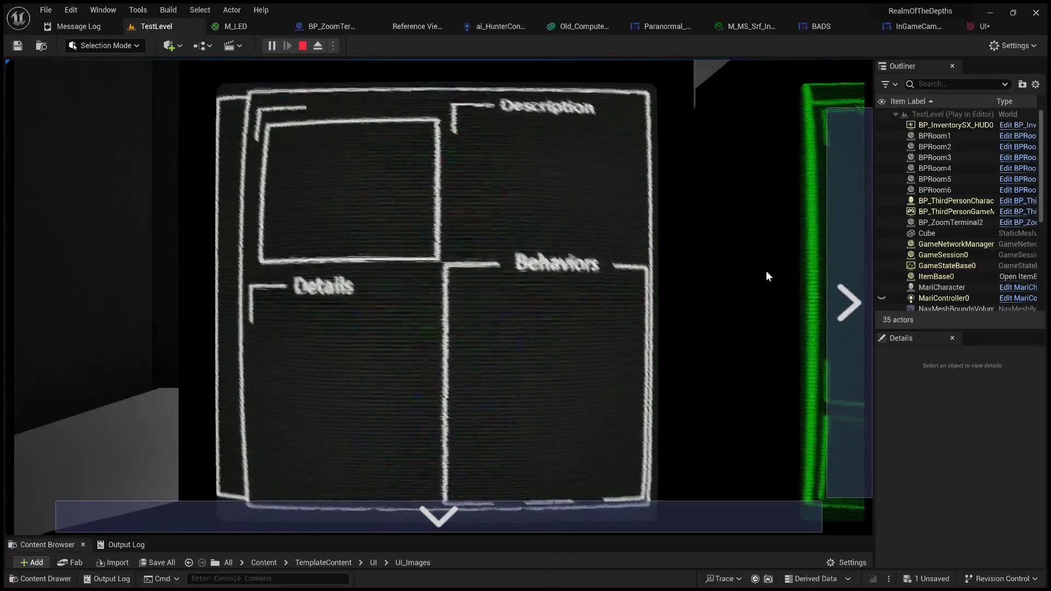
left_click(841, 251)
left_click(841, 251)
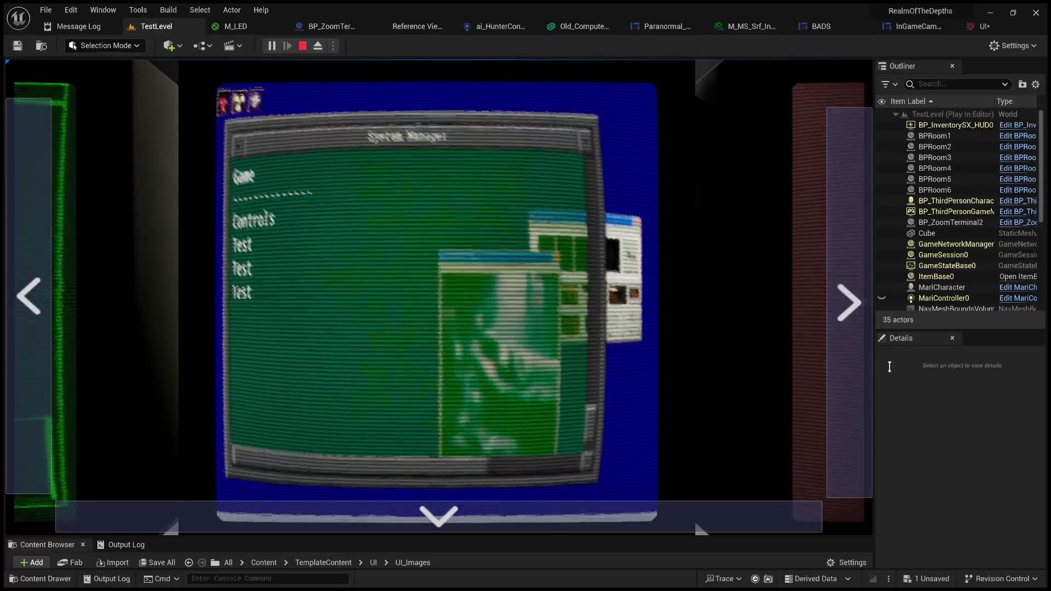
left_click(35, 283)
left_click(35, 283)
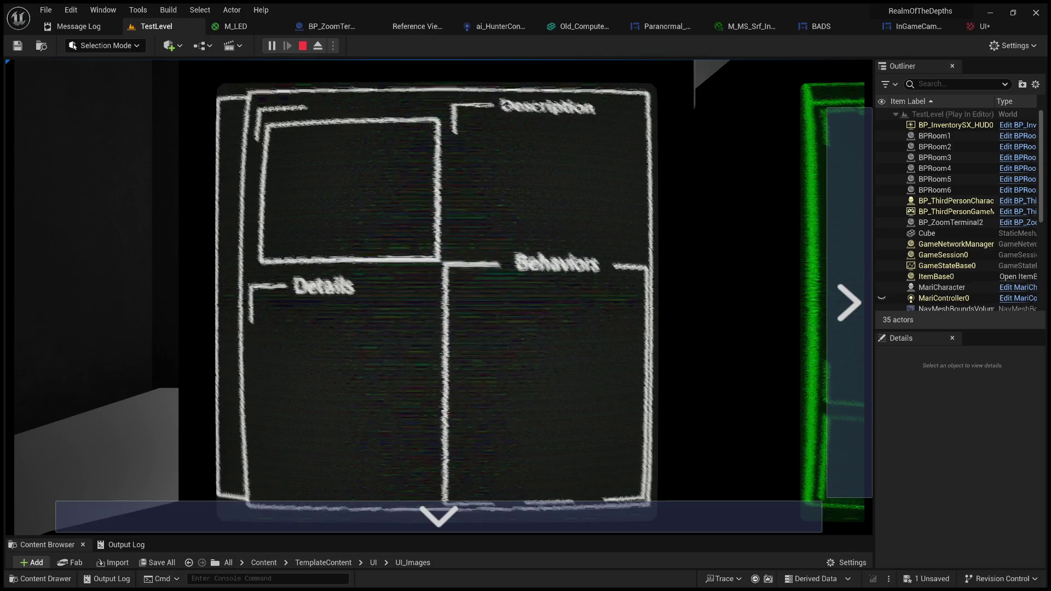
key("alt+Tab")
left_click(344, 415)
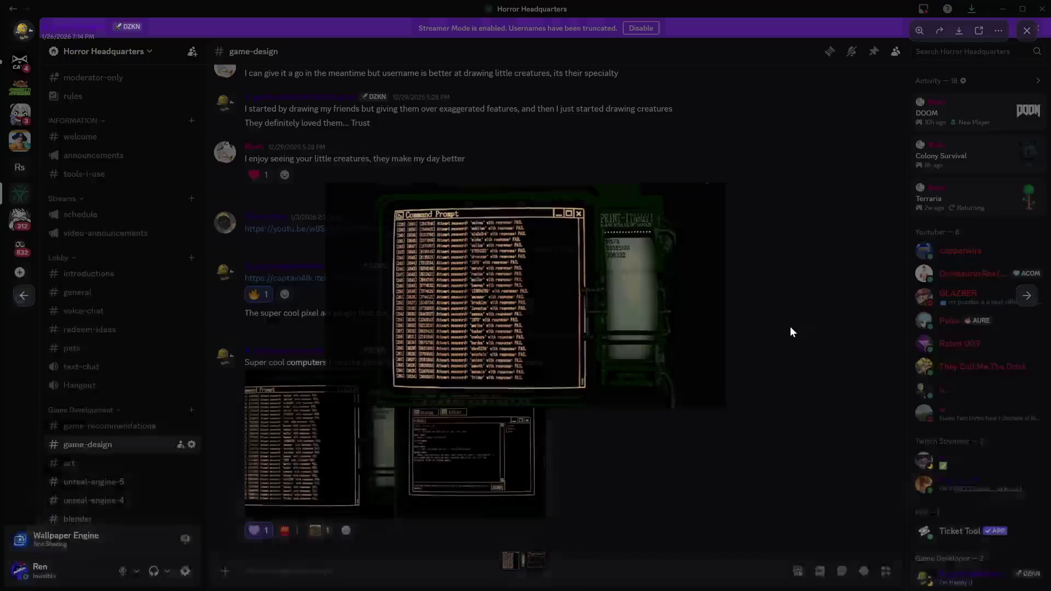
Flip between the hkIRC24 and Command Prompt screenshots in the viewer, then close it
left_click(790, 326)
left_click(514, 428)
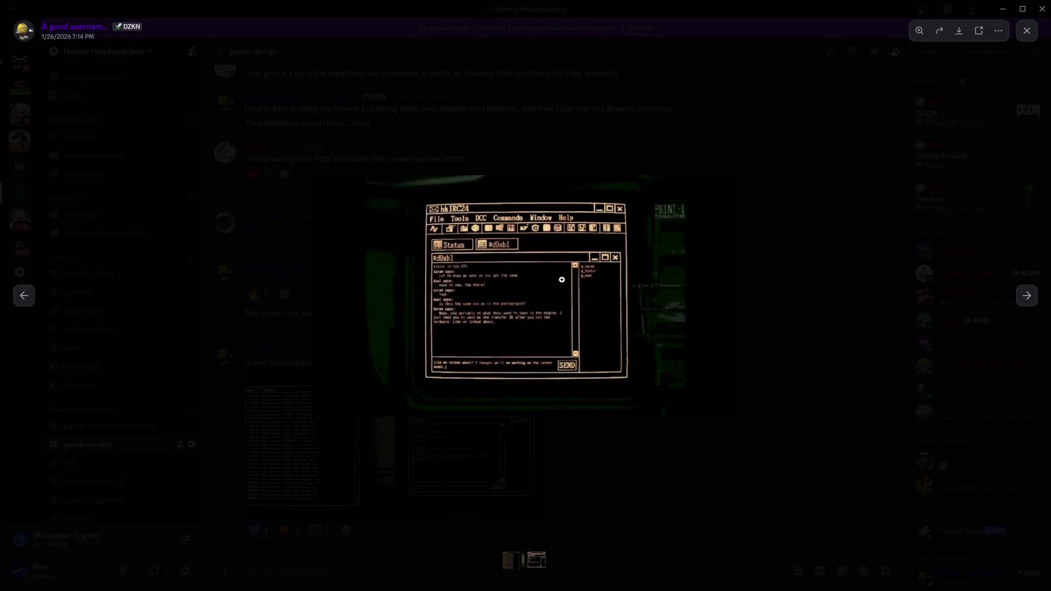
left_click(790, 297)
left_click(346, 425)
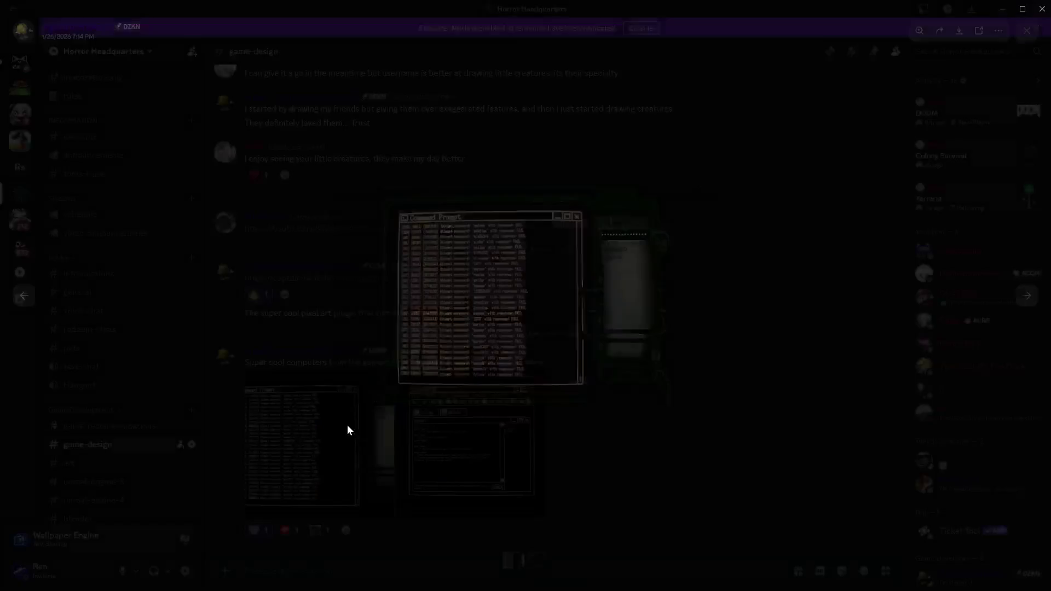
left_click(746, 406)
left_click(447, 463)
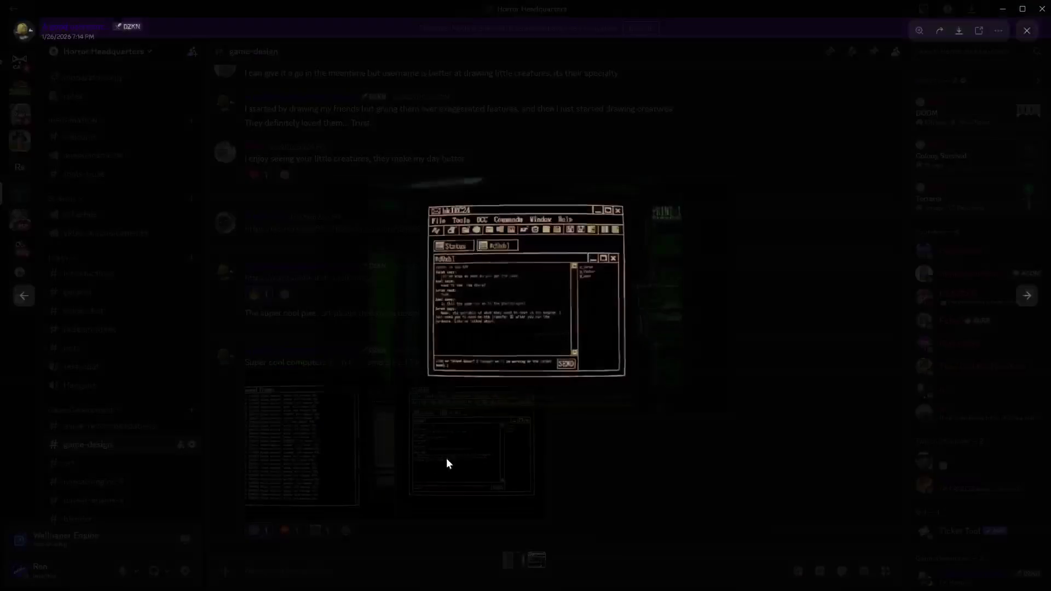
left_click(748, 358)
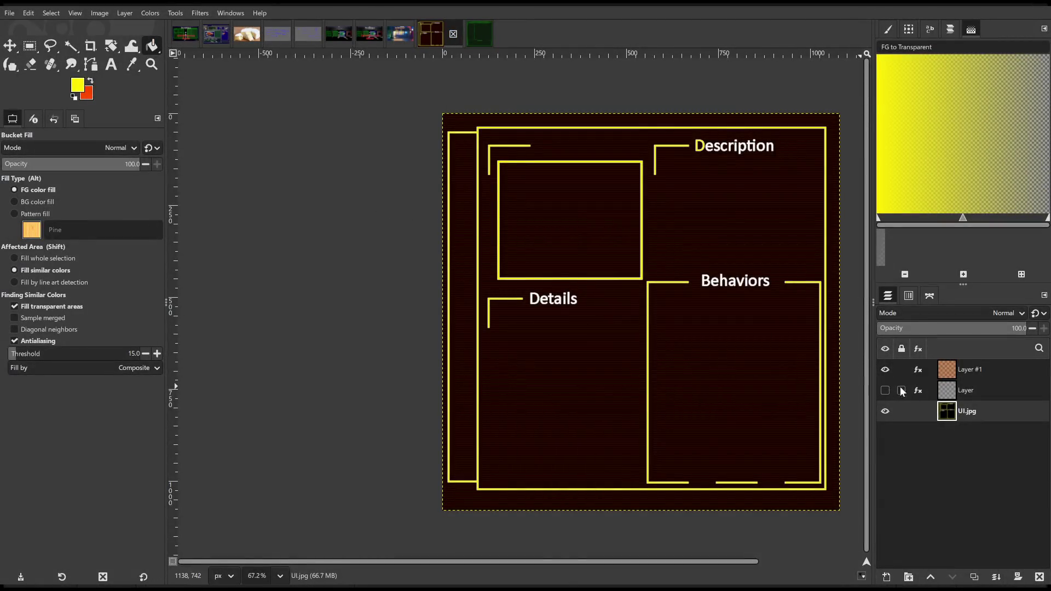
Revert UI.jpg to white lines and headings on plain black, then pan toward its left side
scroll(586, 339, "down", 1)
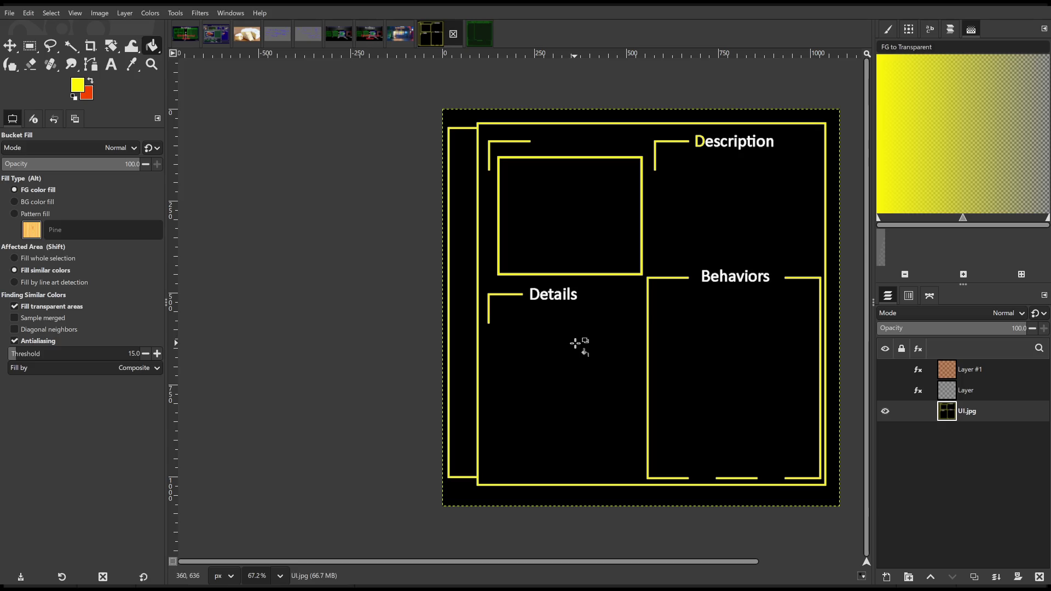
key("ctrl+z")
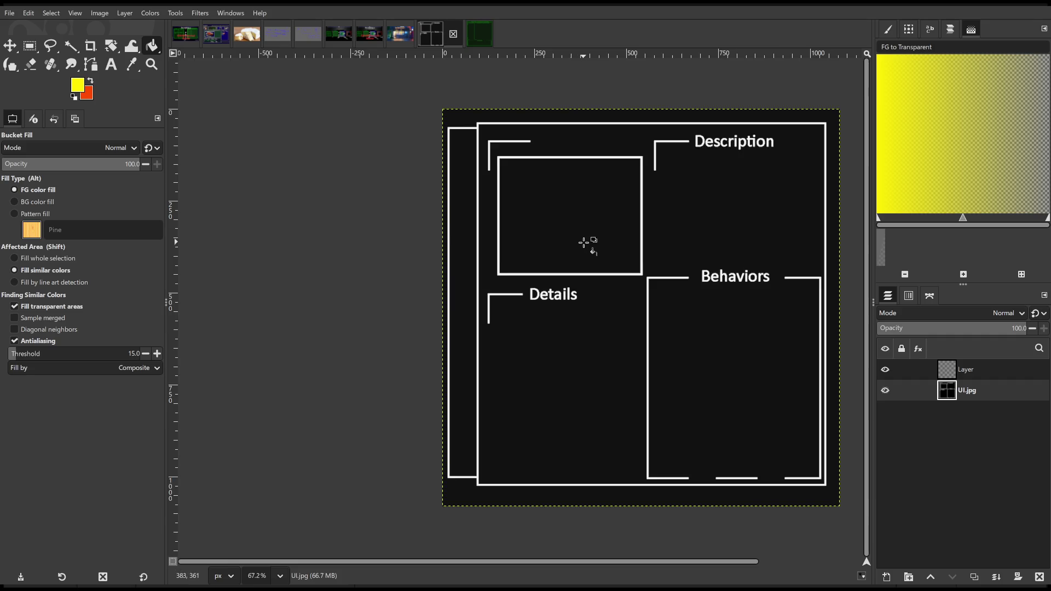
scroll(586, 241, "up", 2, "ctrl")
left_click_drag(597, 243, 565, 244)
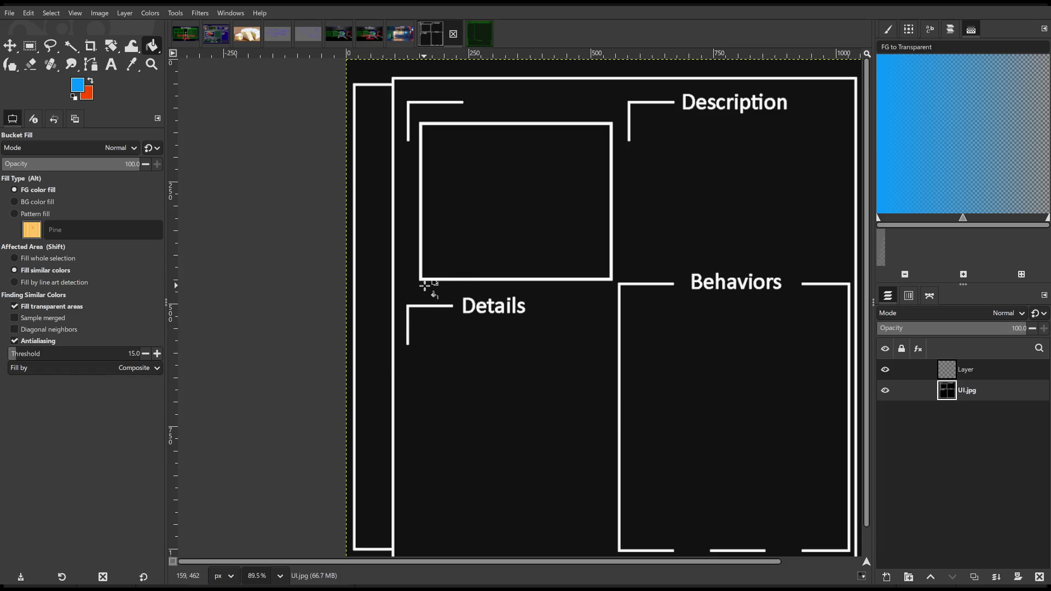
Fill the two outer frame lines blue, undo it, then refill them dark blue
scroll(356, 242, "up", 3)
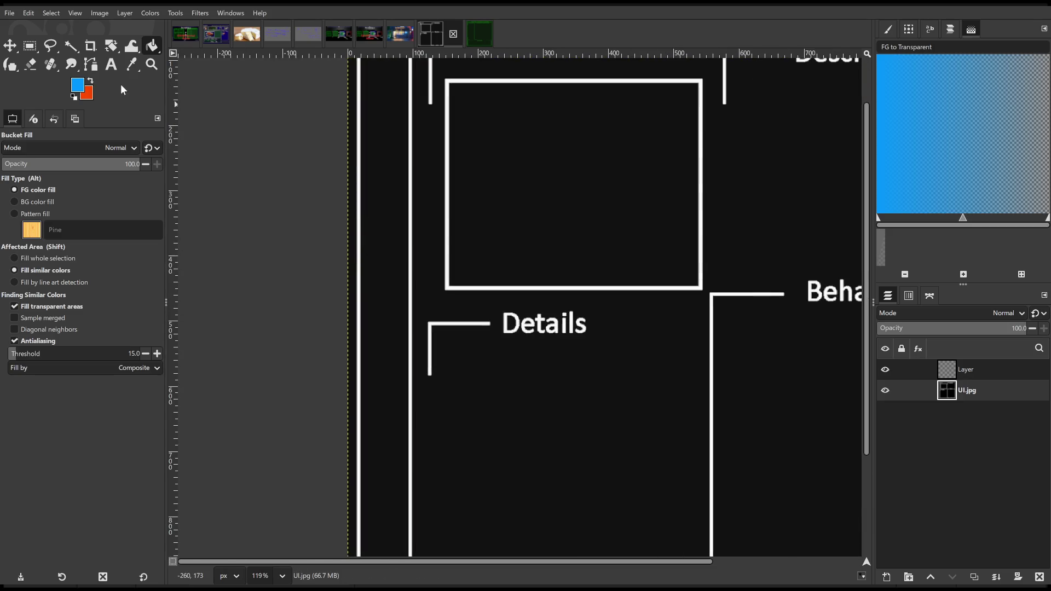
left_click(359, 188)
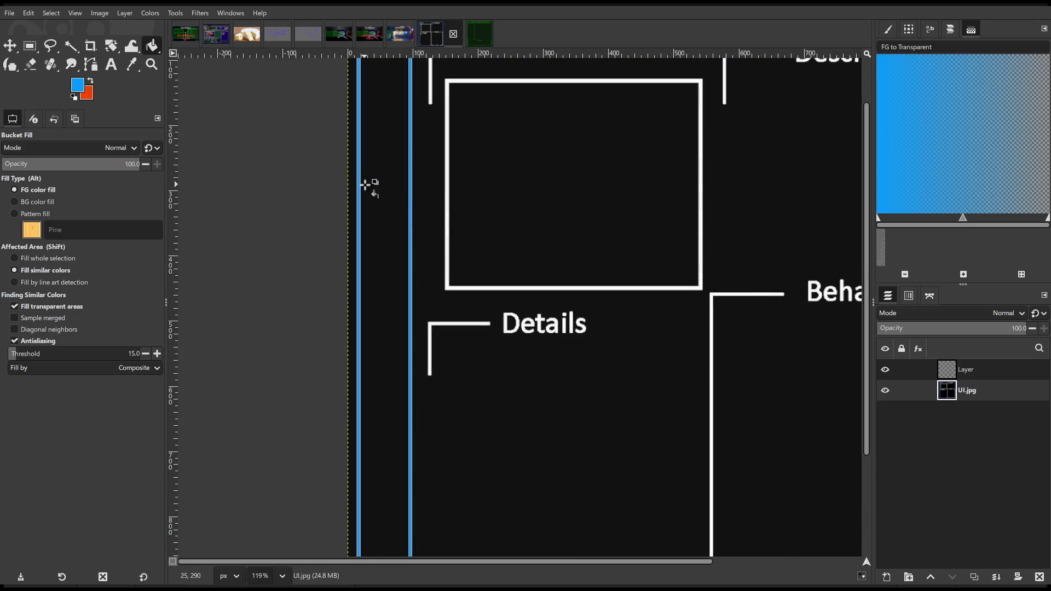
scroll(452, 221, "down", 5)
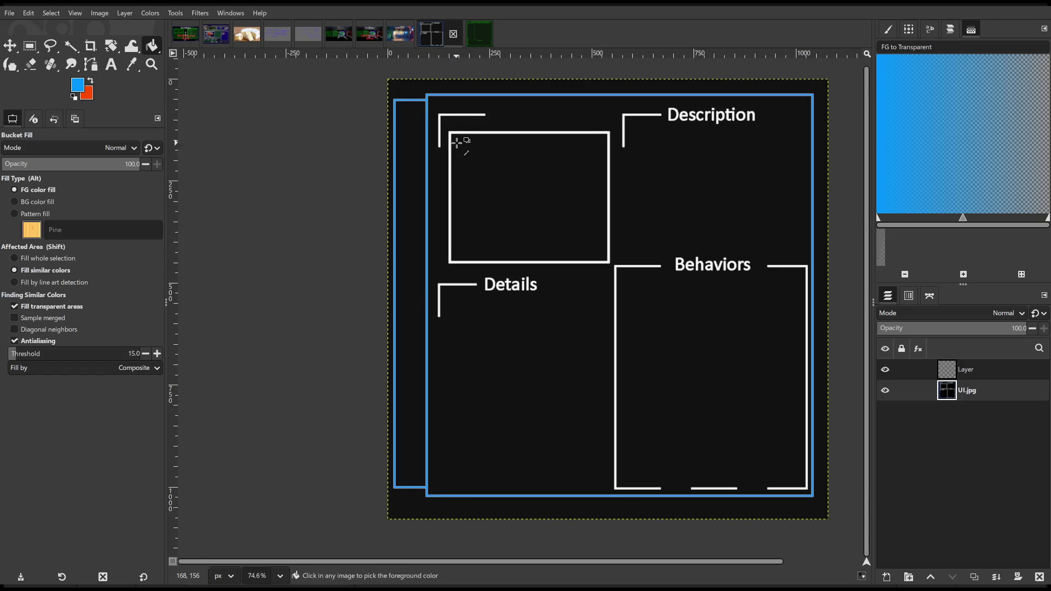
scroll(379, 153, "up", 3)
key("ctrl+z")
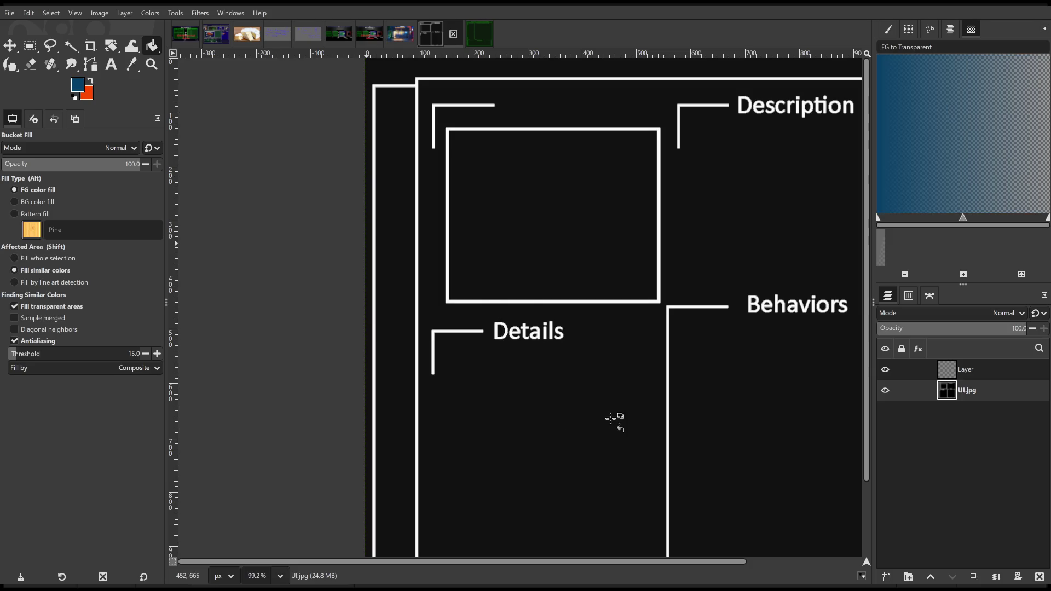
scroll(416, 159, "up", 2)
left_click(419, 162)
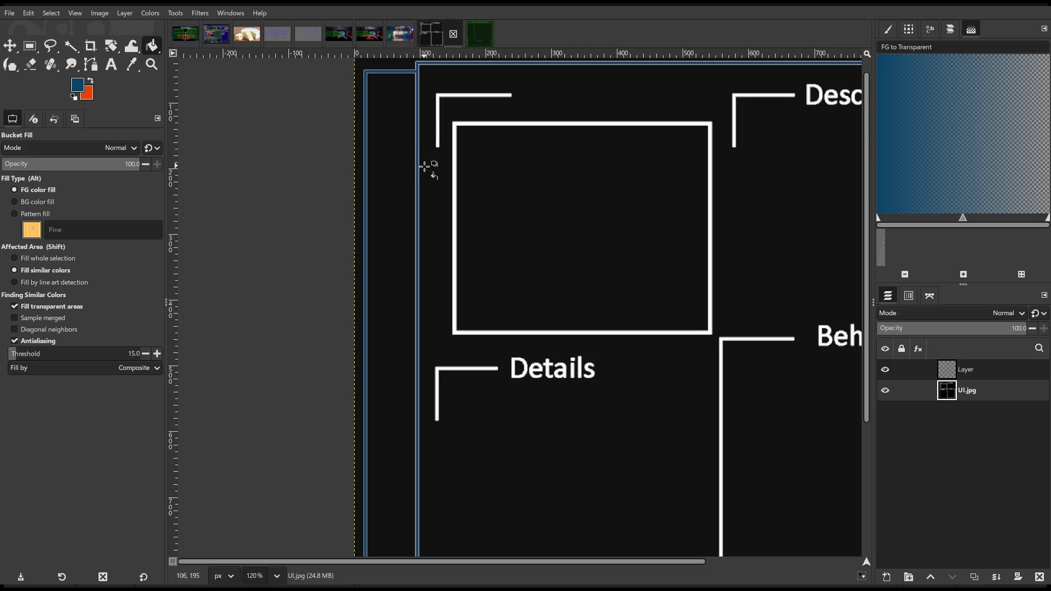
scroll(462, 181, "down", 6)
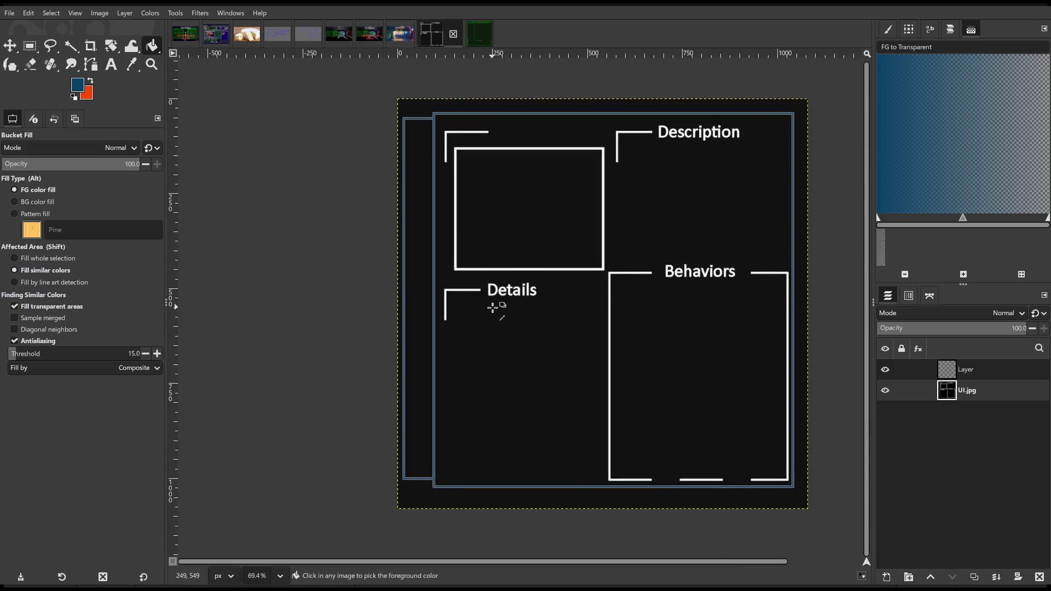
scroll(477, 292, "up", 8)
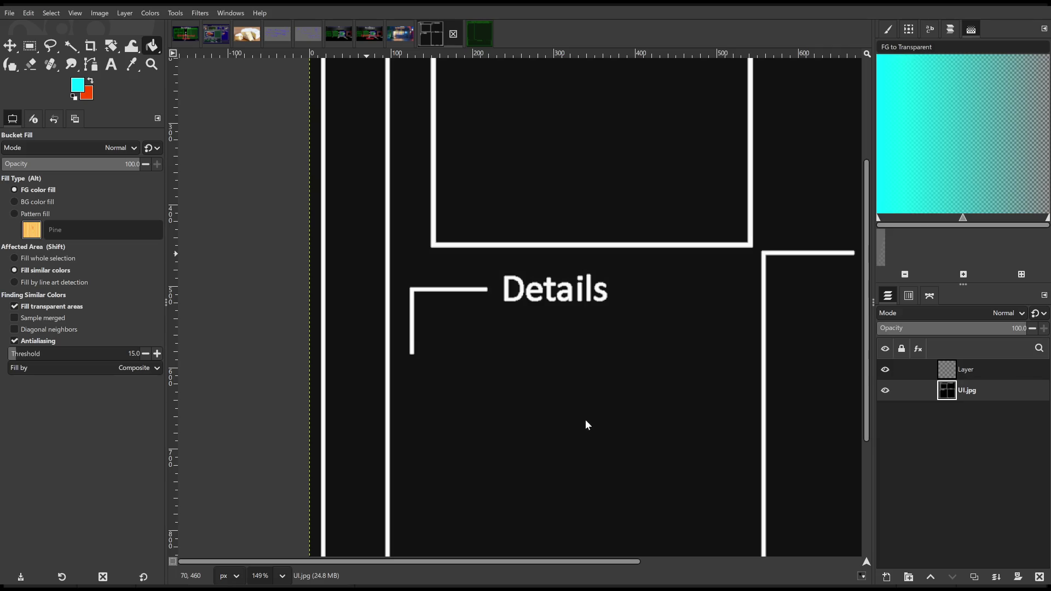
Fill the Details bracket, long vertical frame lines and upper-left box outline cyan
left_click(436, 290)
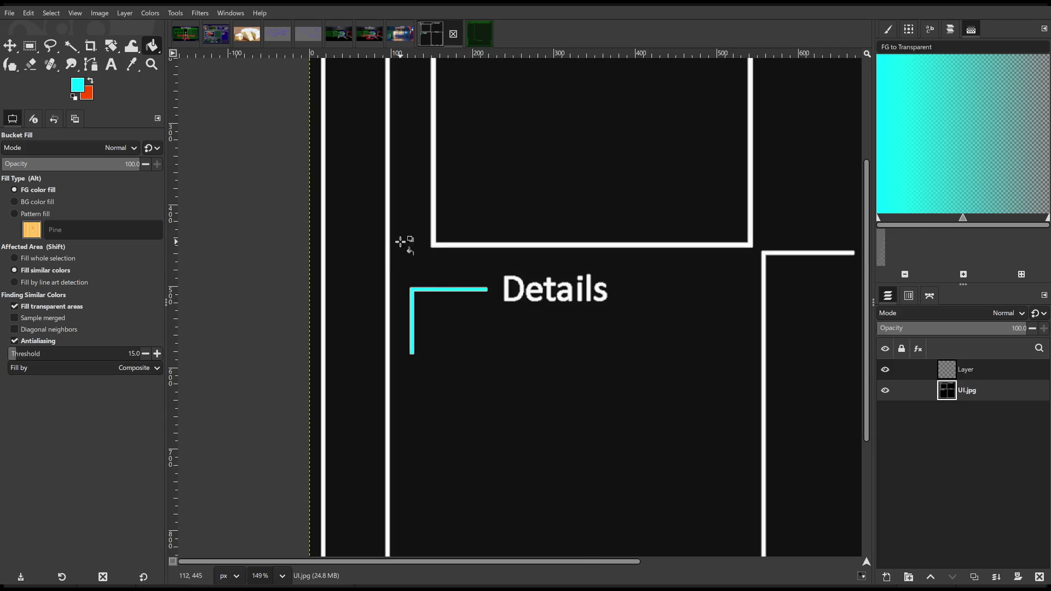
left_click(387, 251)
left_click(441, 246)
scroll(525, 263, "down", 5)
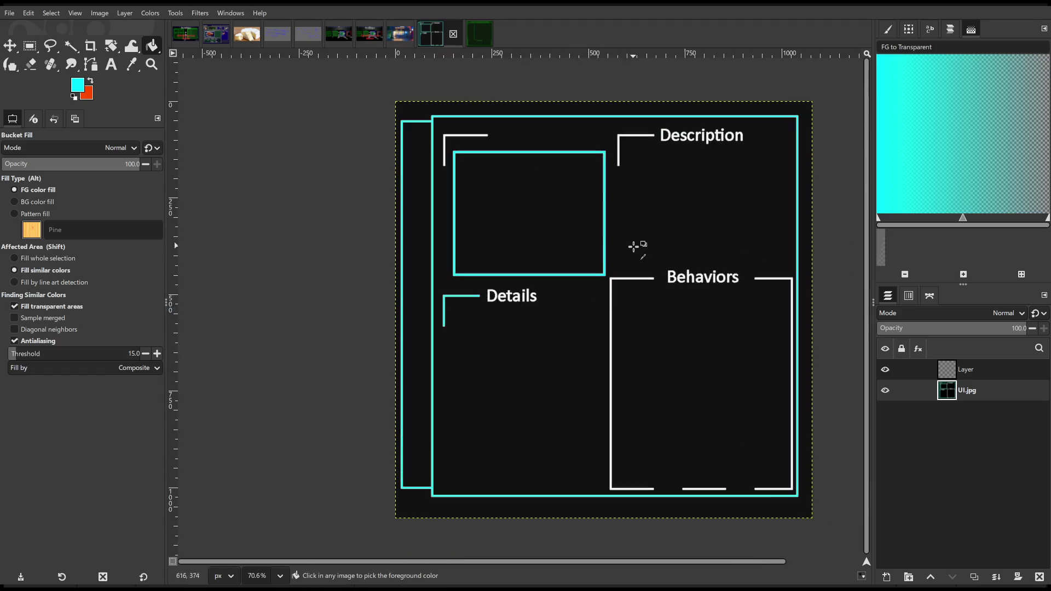
scroll(613, 286, "up", 2)
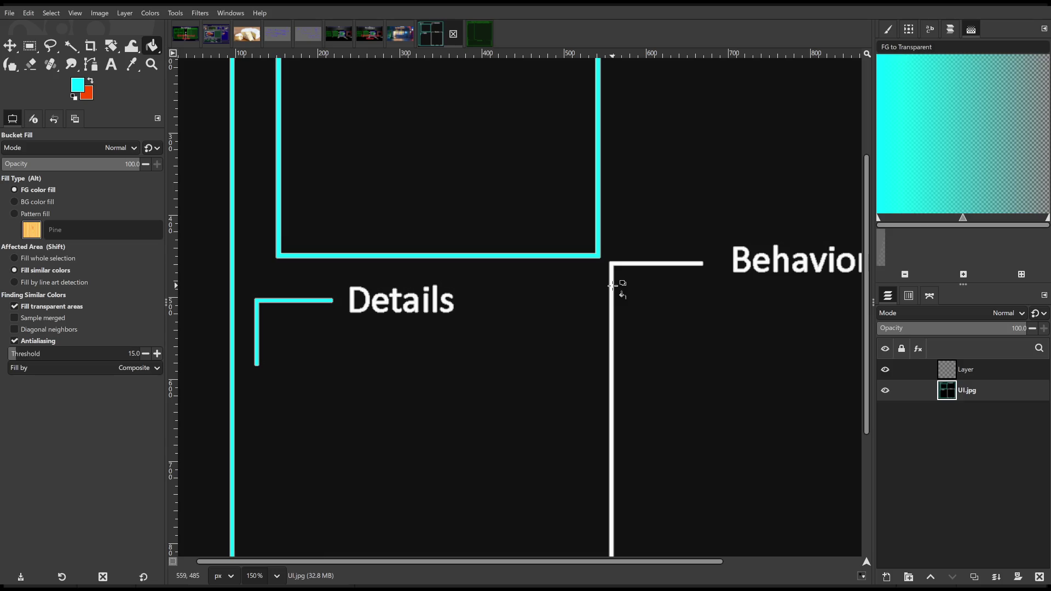
Fill the Behaviors, top-left and Description brackets cyan, then sample white from the bottom line
left_click(612, 285)
scroll(614, 235, "up", 3)
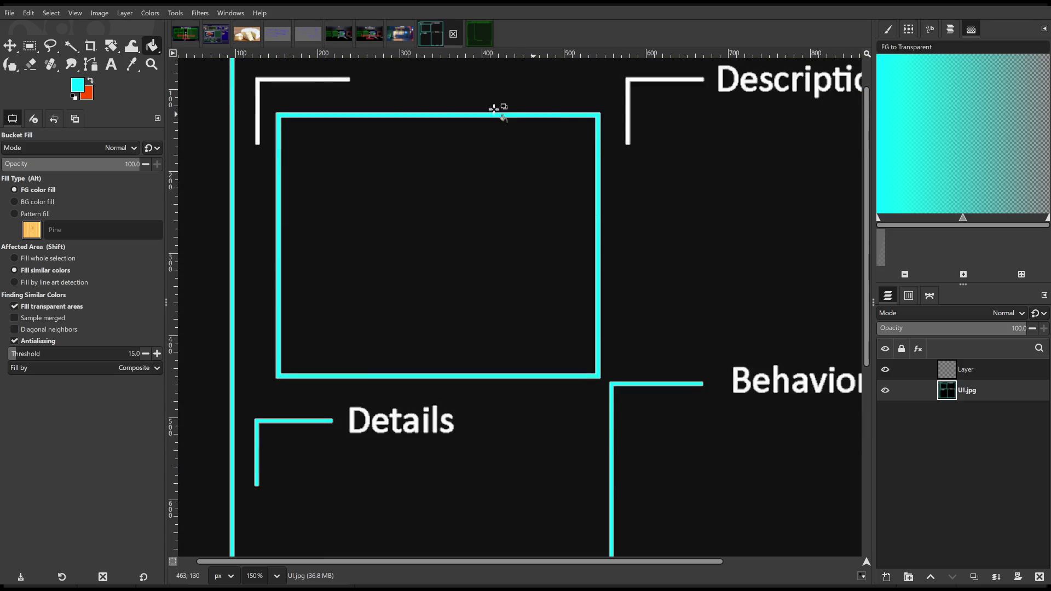
left_click(319, 79)
left_click(628, 120)
scroll(685, 240, "down", 8)
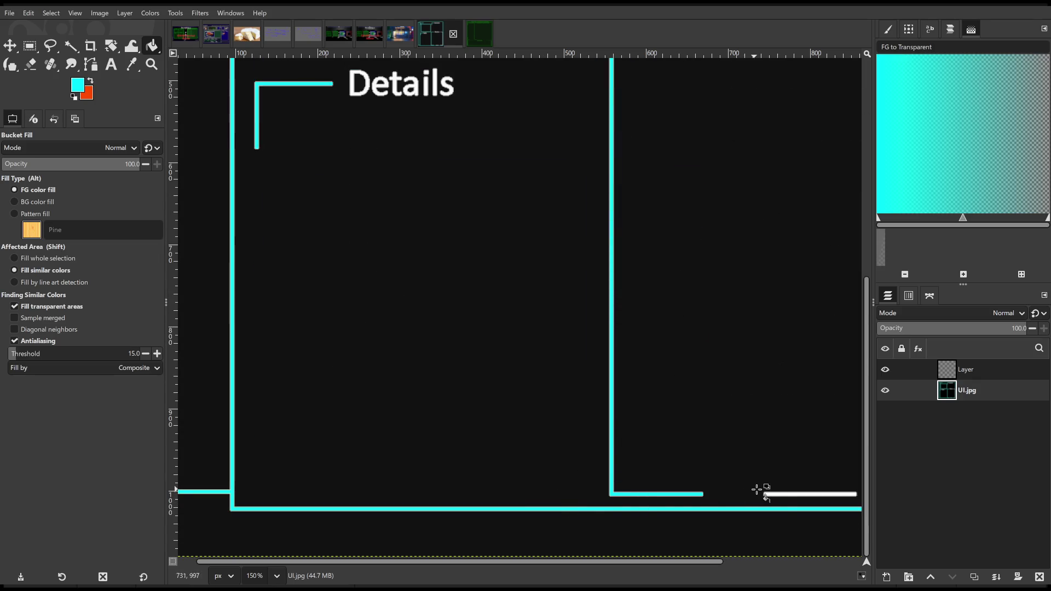
left_click(782, 495, "ctrl")
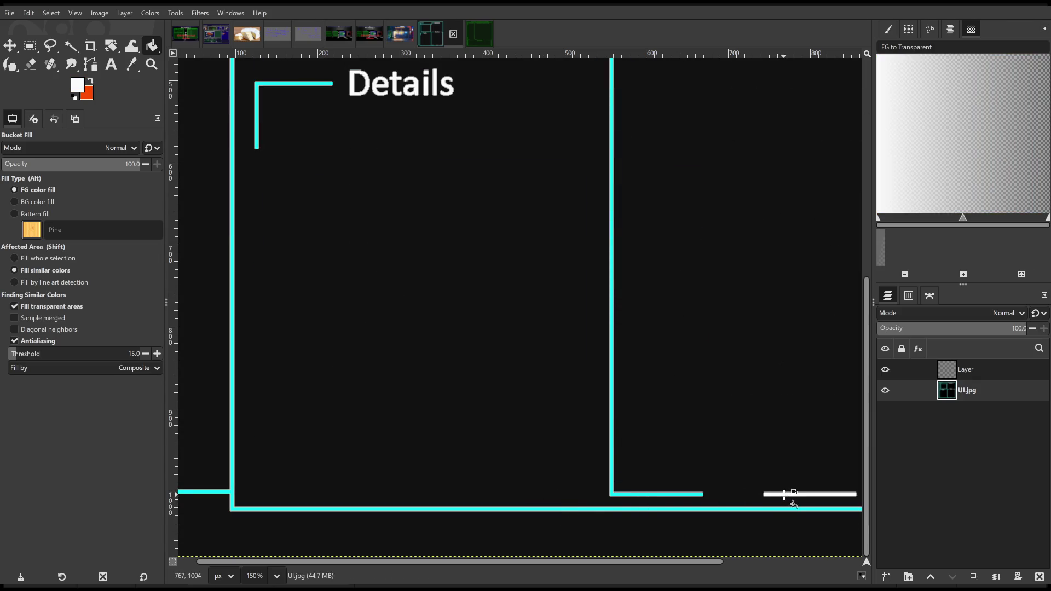
scroll(704, 493, "down", 3, "ctrl")
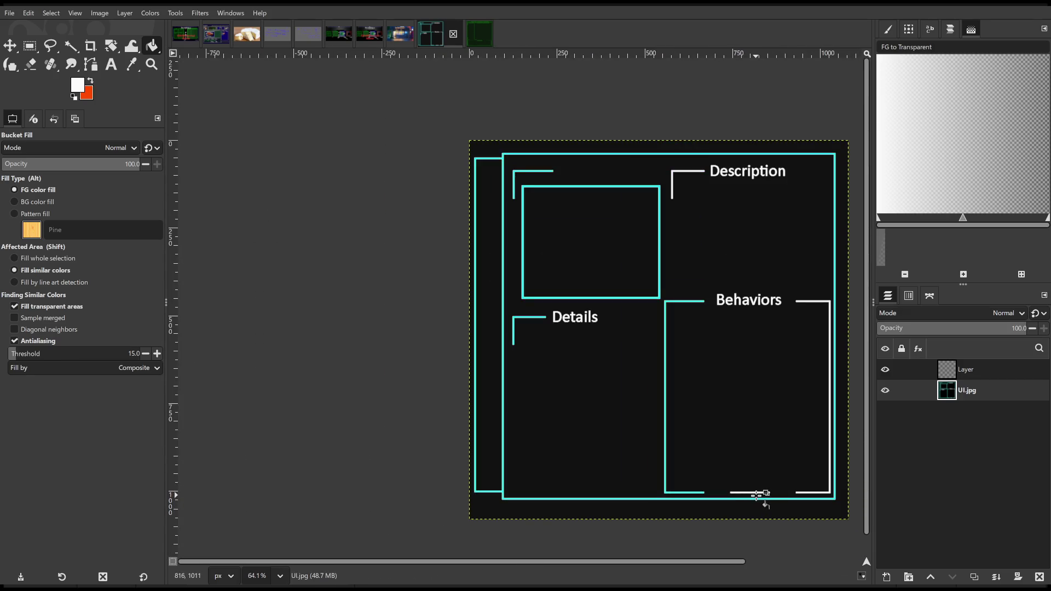
scroll(762, 492, "up", 5, "ctrl")
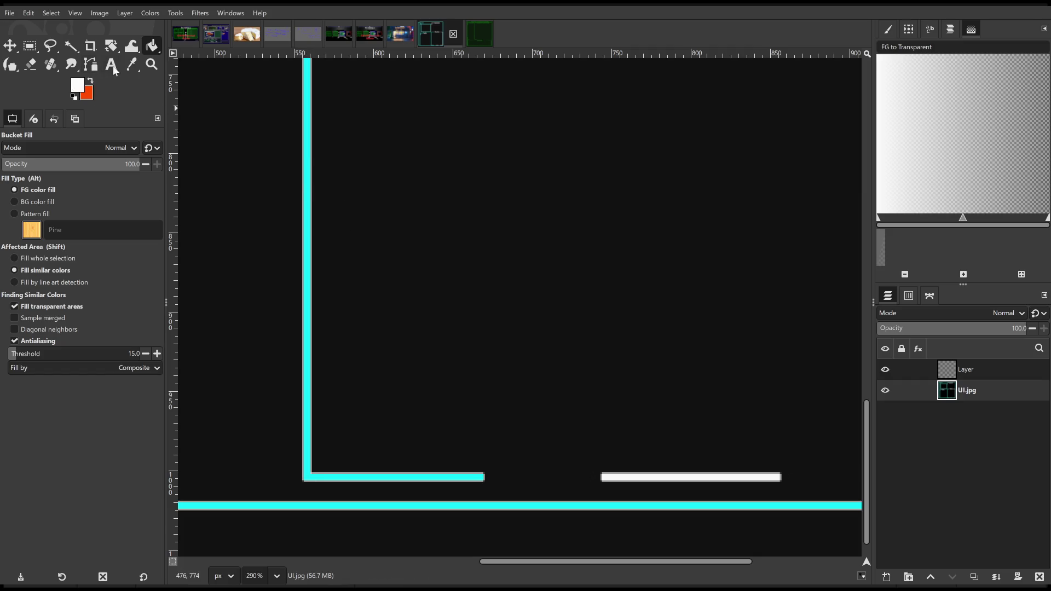
Sample cyan from a vertical frame line as the foreground colour for Bucket Fill
left_click(131, 64)
left_click(307, 111)
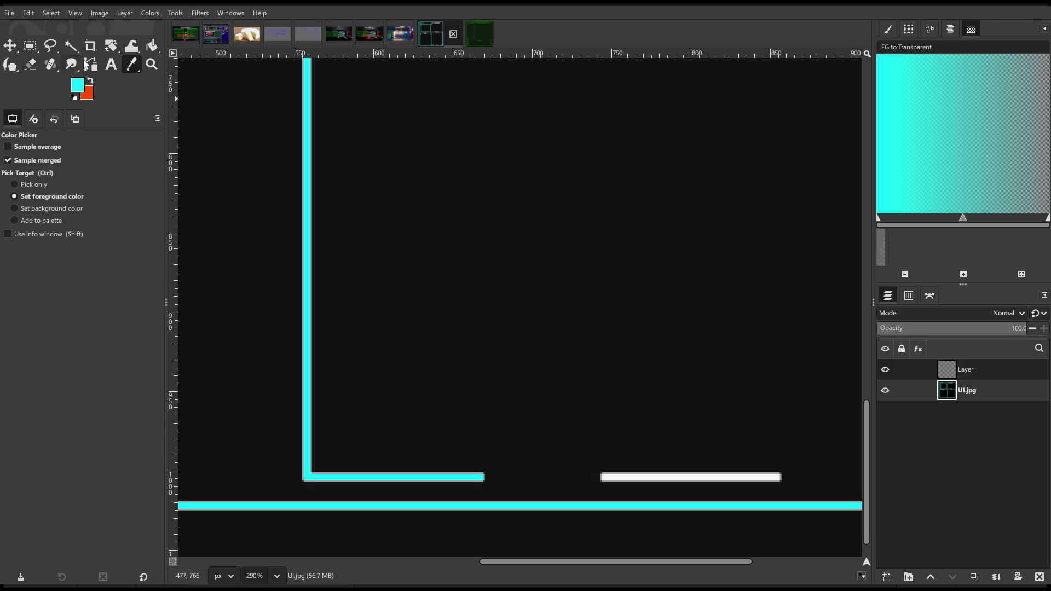
left_click(153, 46)
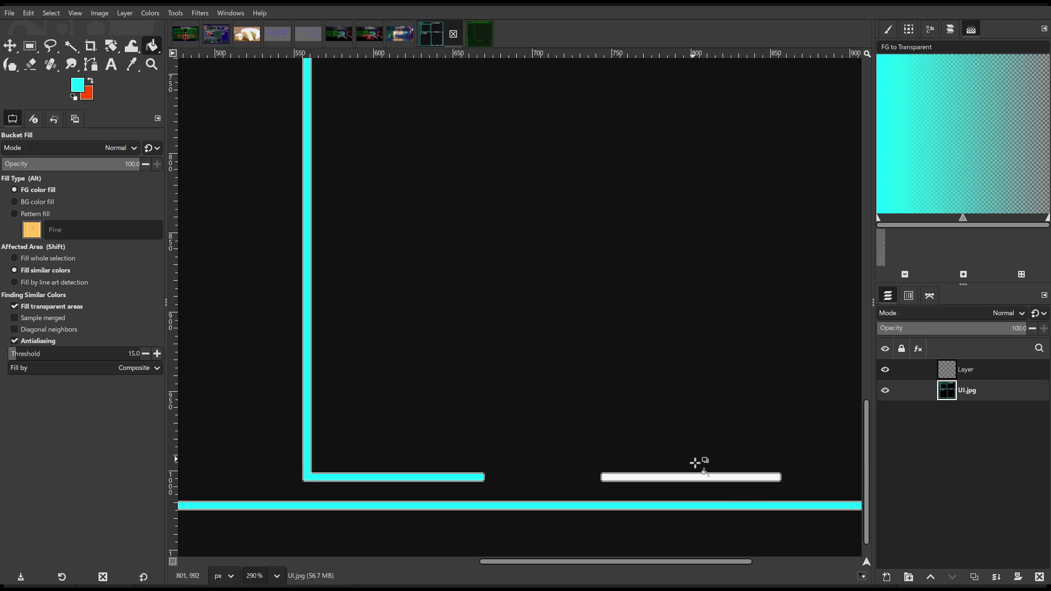
Fill the remaining white bars and the bracket beside Description cyan
left_click(728, 480)
left_click_drag(671, 560, 795, 560)
left_click(740, 477)
scroll(709, 429, "down", 5, "ctrl")
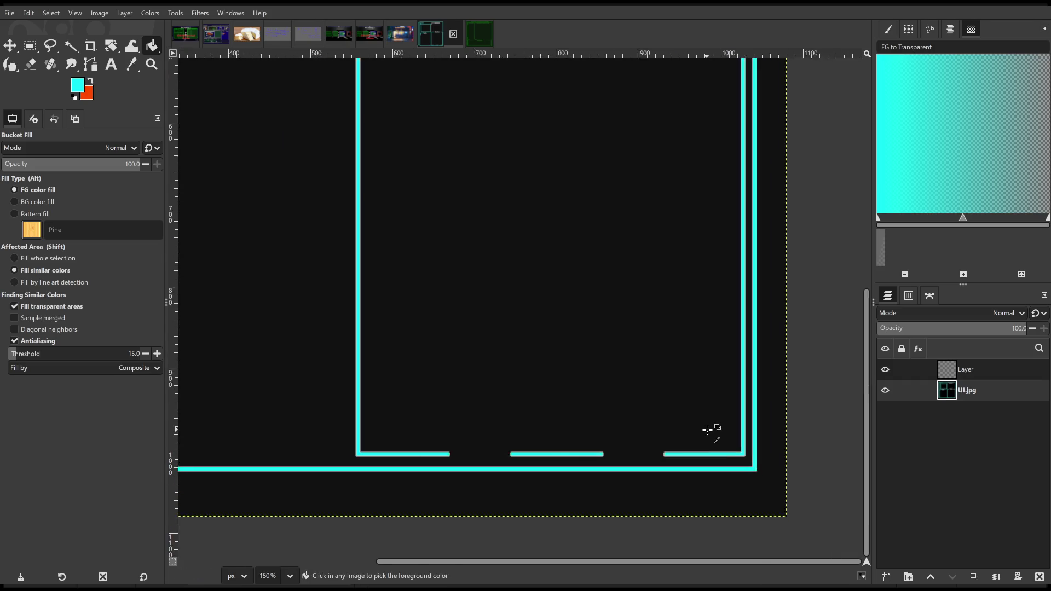
scroll(631, 214, "down", 3, "ctrl")
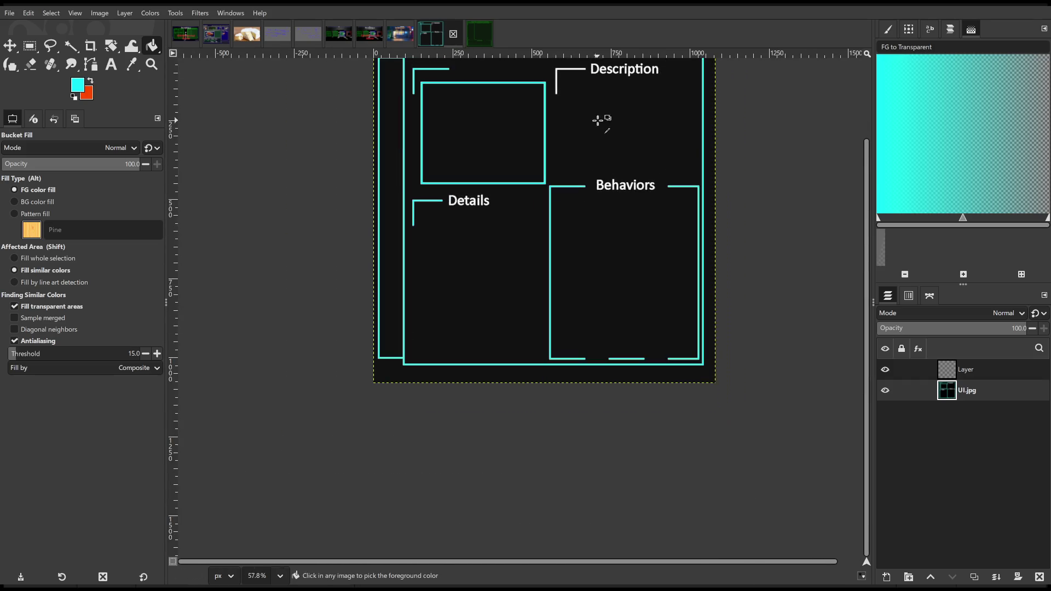
scroll(569, 82, "up", 12, "ctrl")
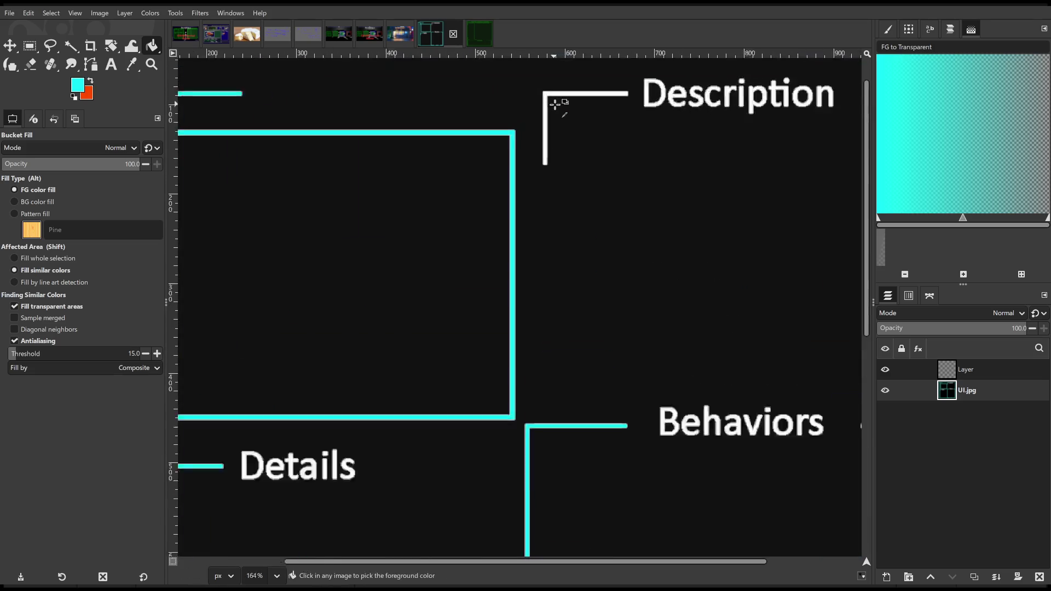
left_click(542, 116)
scroll(544, 118, "down", 8, "ctrl")
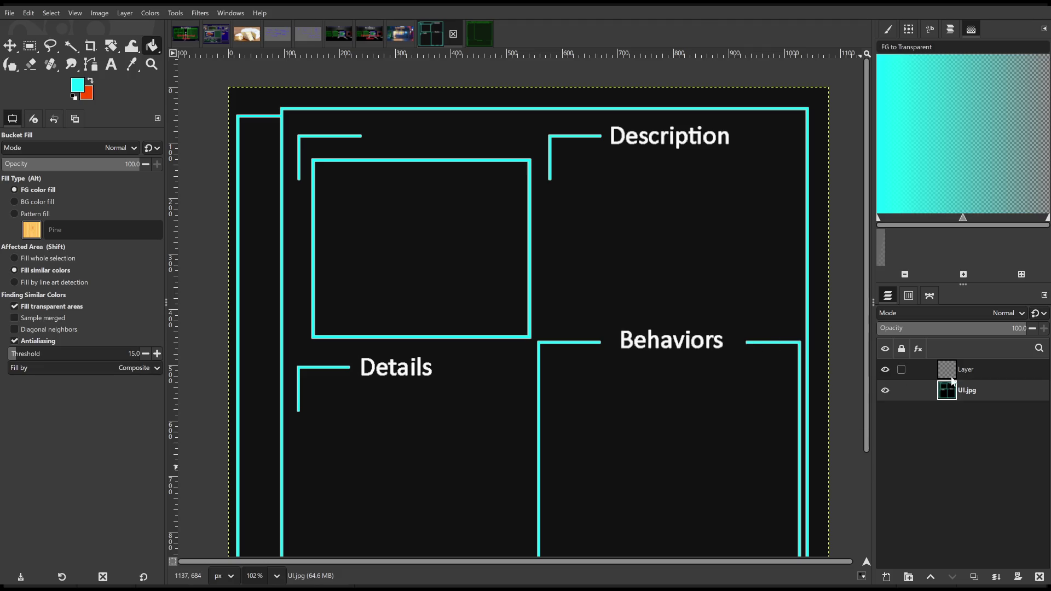
Hide the 'Layer' overlay, then add Layer #1 on top filled solid cyan
left_click(973, 371)
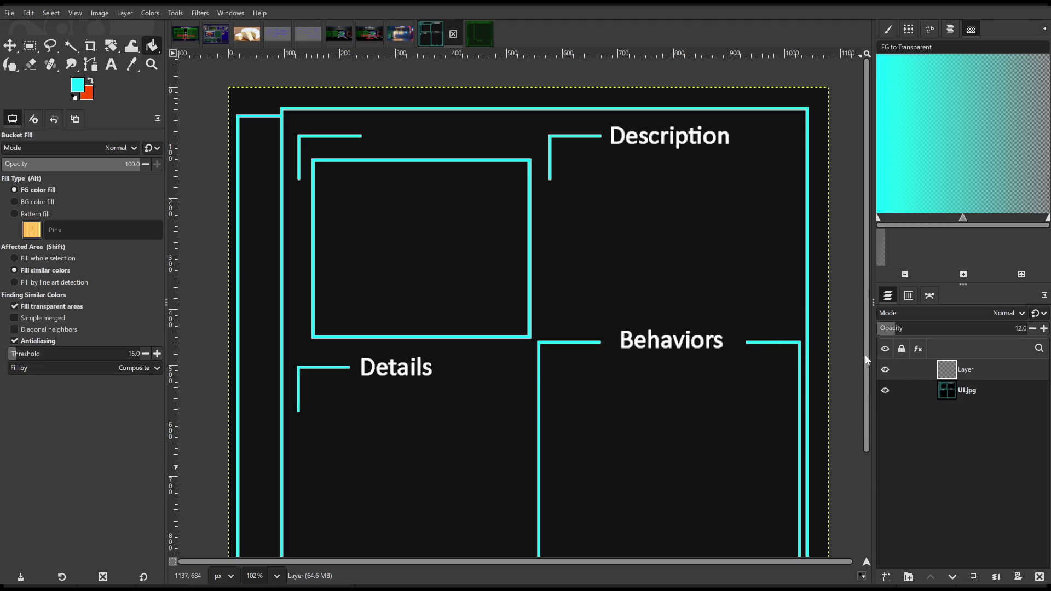
left_click(879, 365)
left_click(879, 366)
left_click(879, 366)
left_click(880, 367)
left_click(879, 366)
left_click(888, 579, "shift")
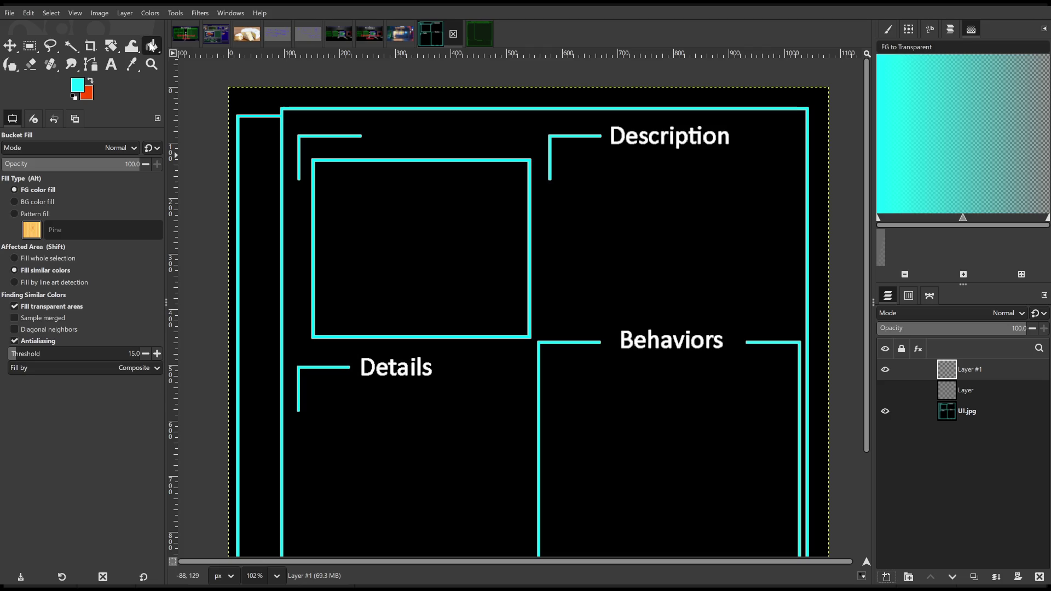
left_click(417, 197)
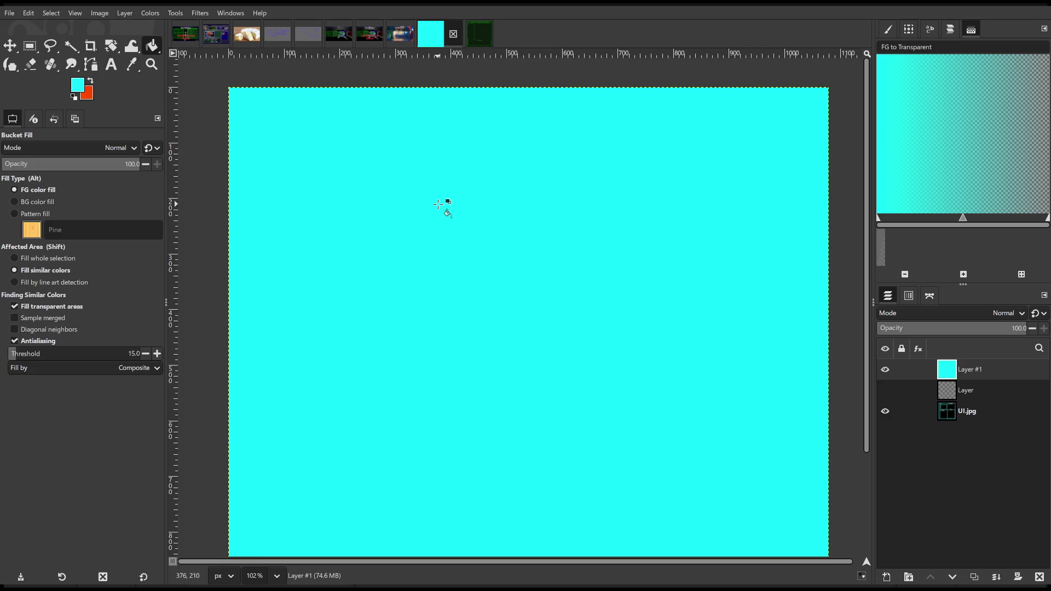
Lower Layer #1's opacity to about 1 for a faint teal tint
left_click_drag(963, 328, 876, 329)
scroll(634, 305, "down", 5)
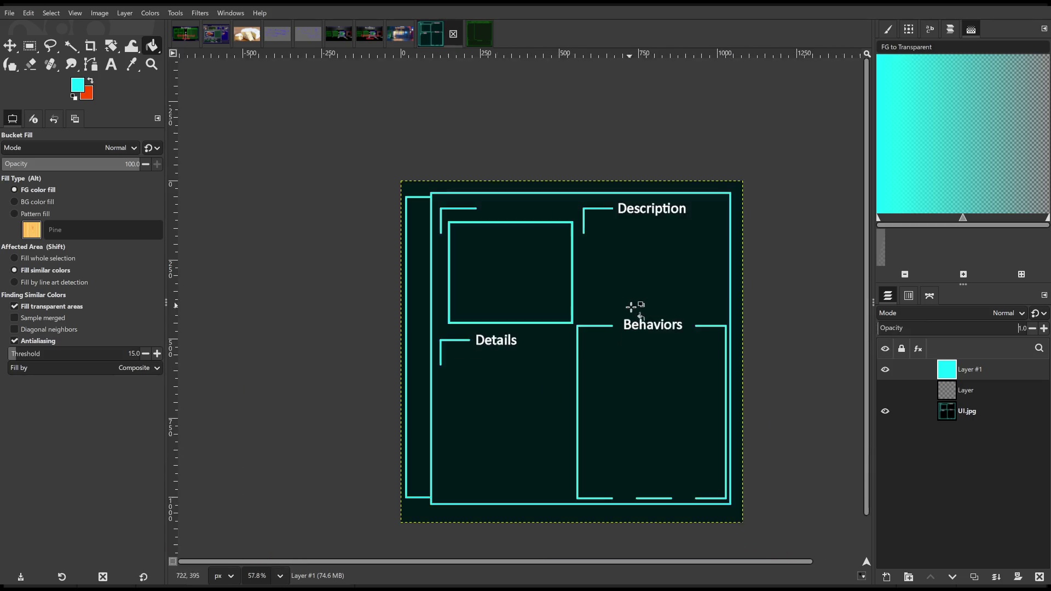
scroll(592, 335, "up", 2)
scroll(664, 294, "up", 3)
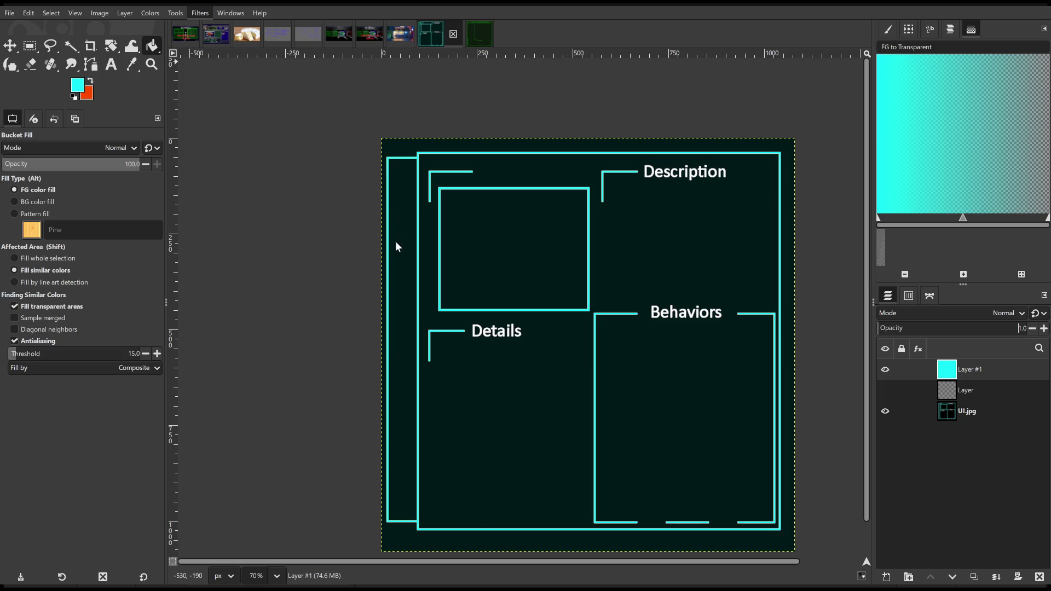
Reapply the last filter with Ctrl+F and export the result over UI.jpg
key("ctrl+f")
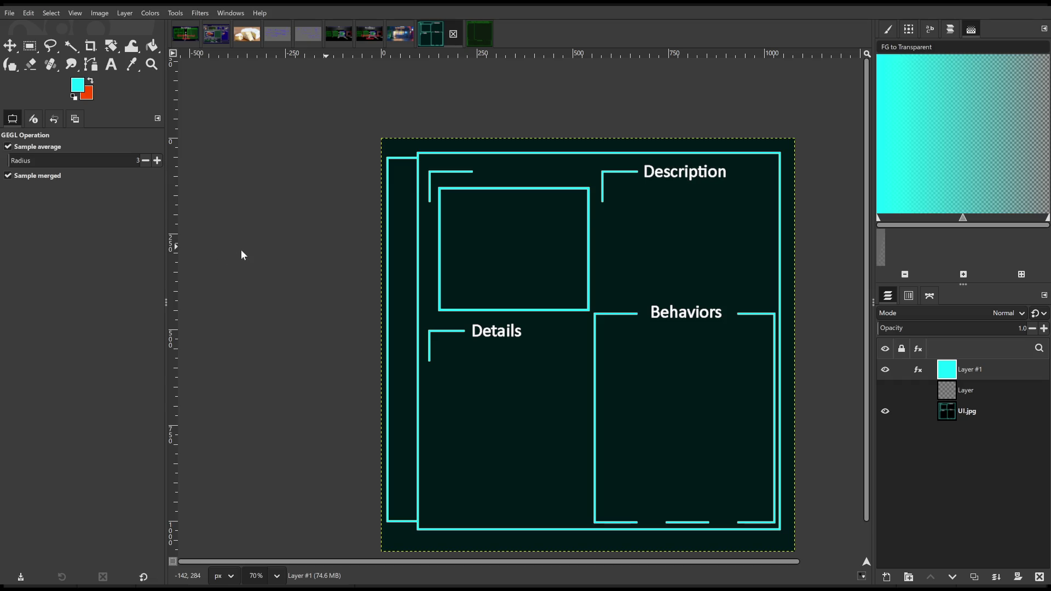
scroll(467, 247, "up", 8)
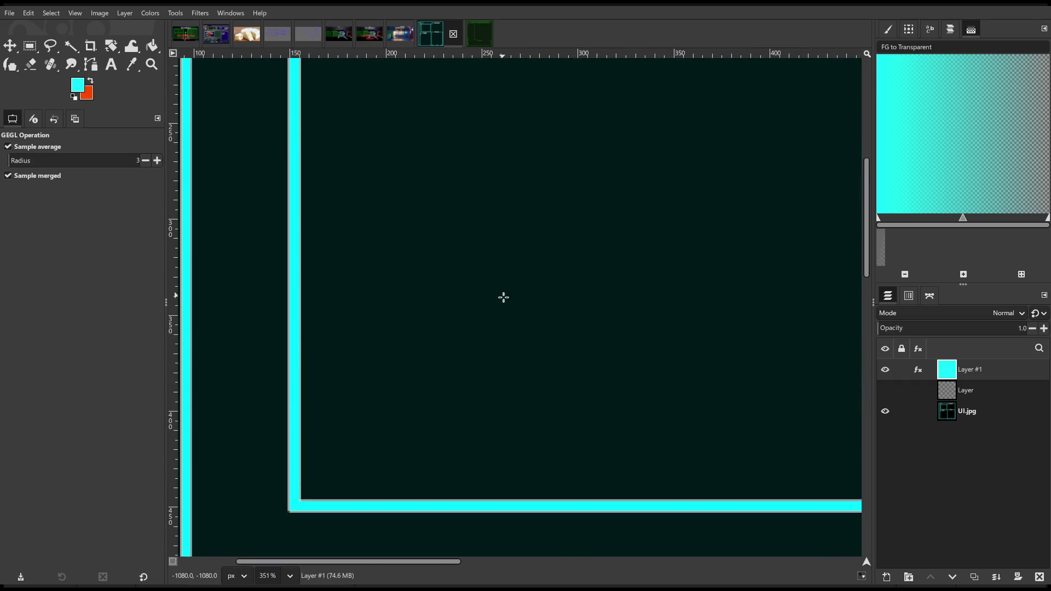
scroll(489, 323, "up", 2)
scroll(585, 350, "down", 4)
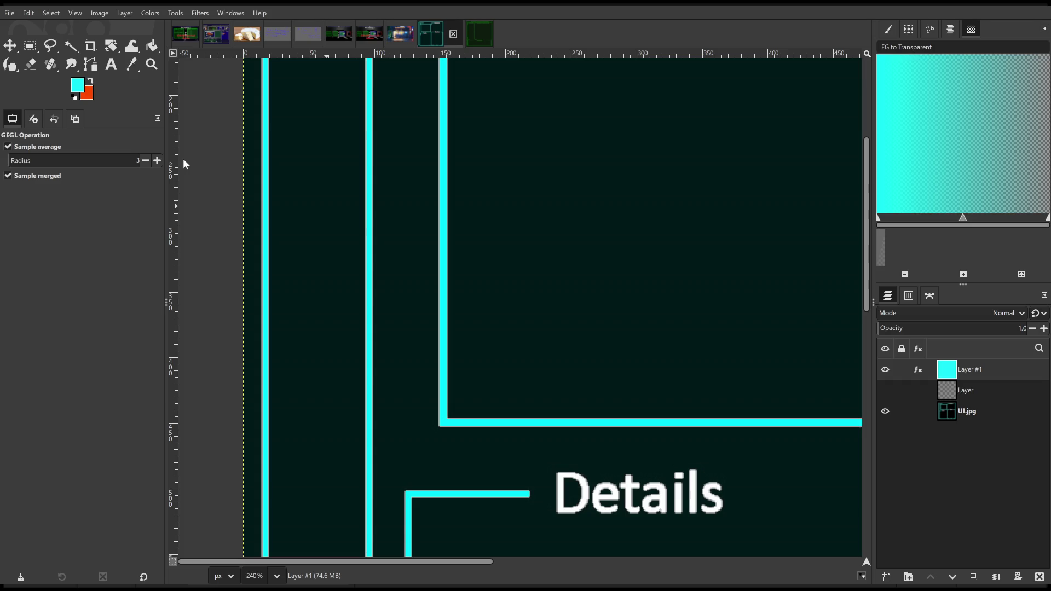
scroll(251, 241, "down", 6)
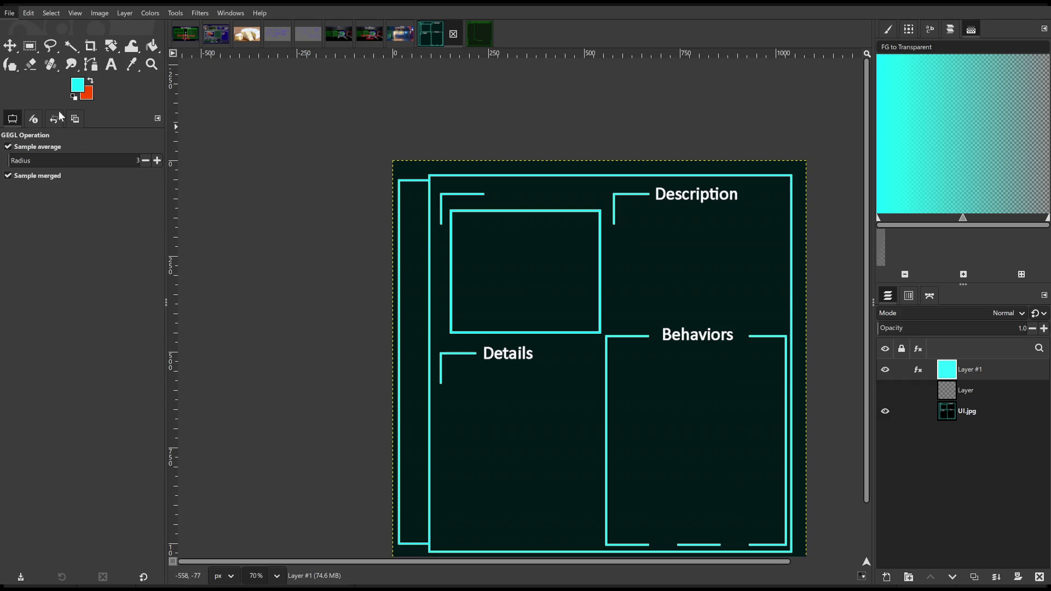
key("ctrl+e")
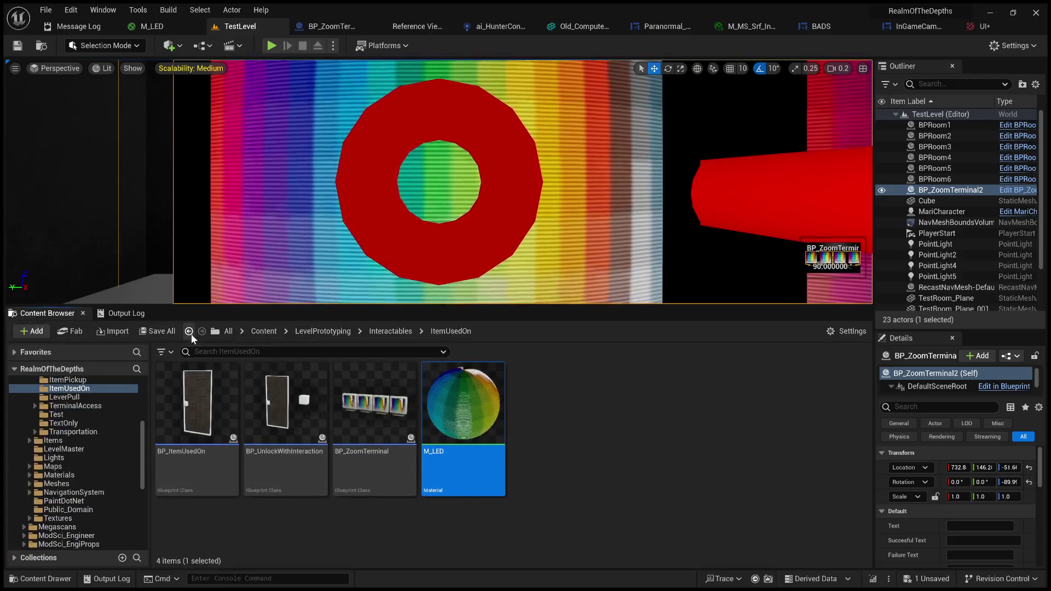
Open TemplateContent/UI/UI_Images, enlarge the viewport, and play-test the level to view the teal terminal
left_click(190, 331)
scroll(700, 479, "down", 2)
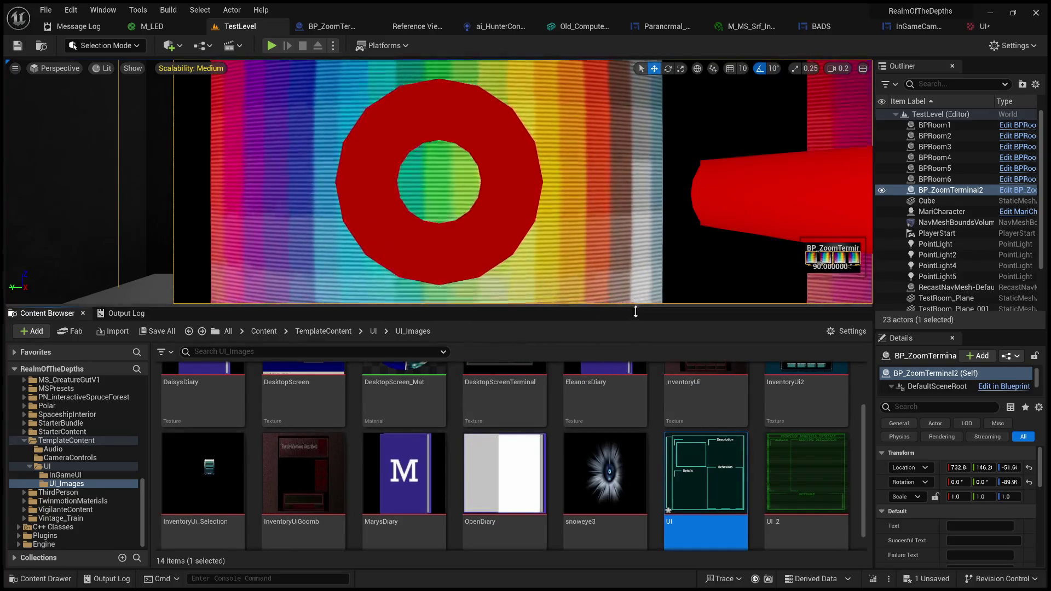
left_click_drag(634, 311, 634, 477)
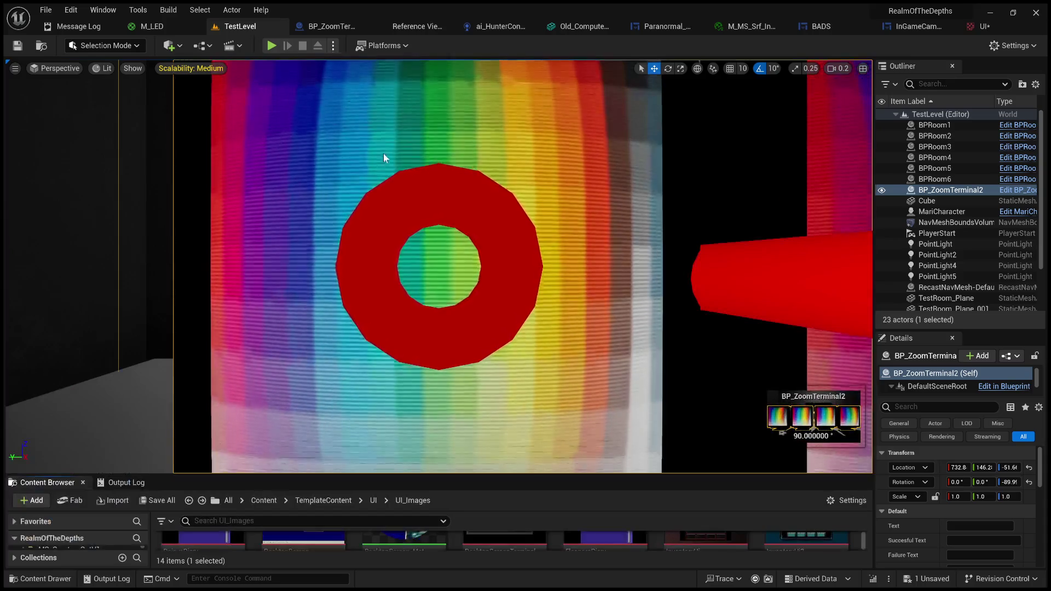
key("alt+p")
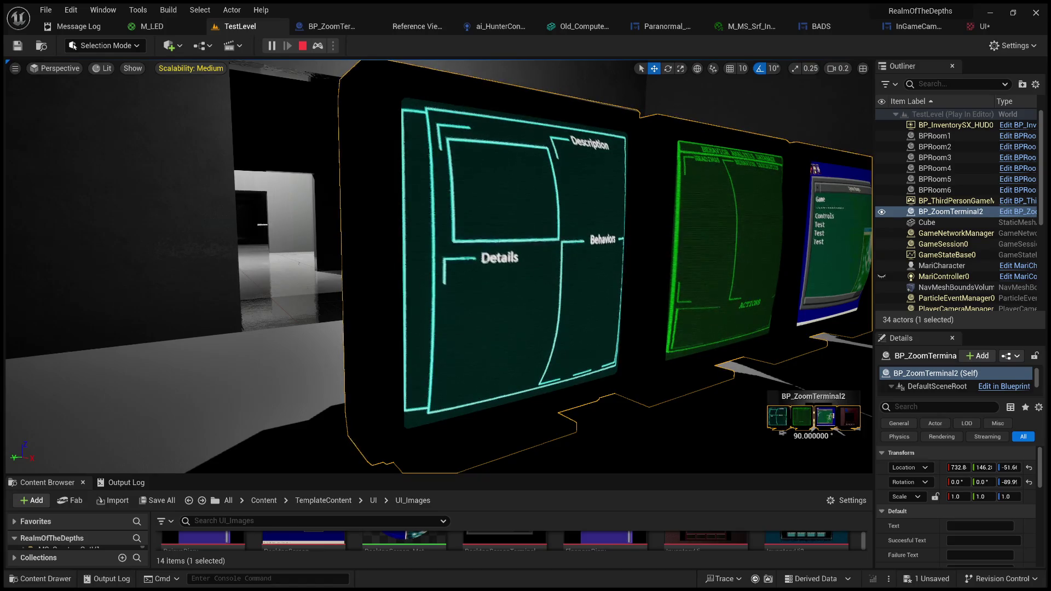
left_click(302, 45)
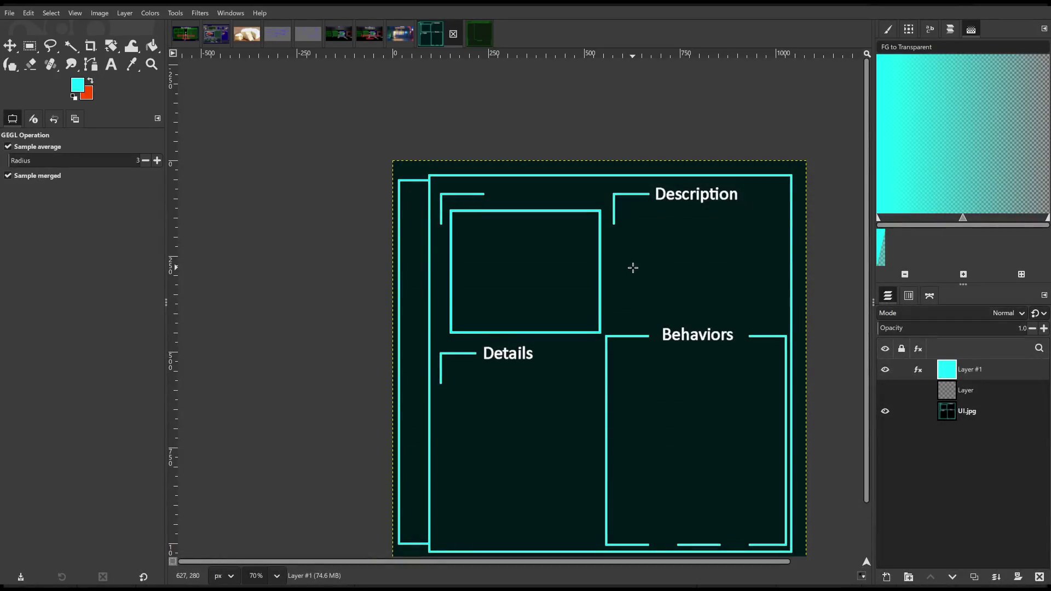
Undo Layer #1's cyan fill and the layer itself, and revert the cyan outlines to white
scroll(628, 119, "down", 2)
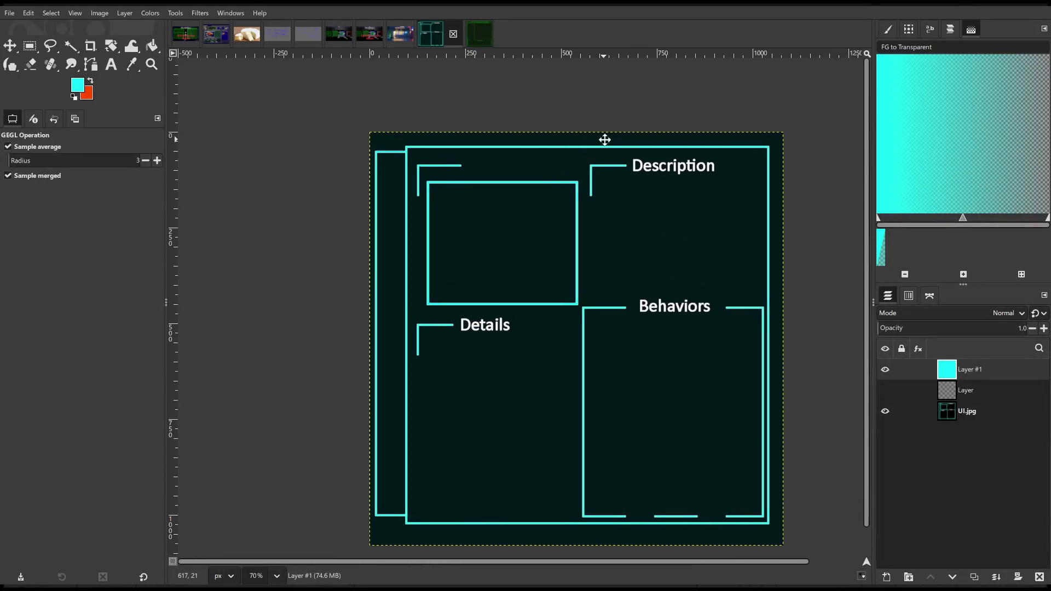
key("ctrl+z")
key("ctrl+z")
key("ctrl+z")
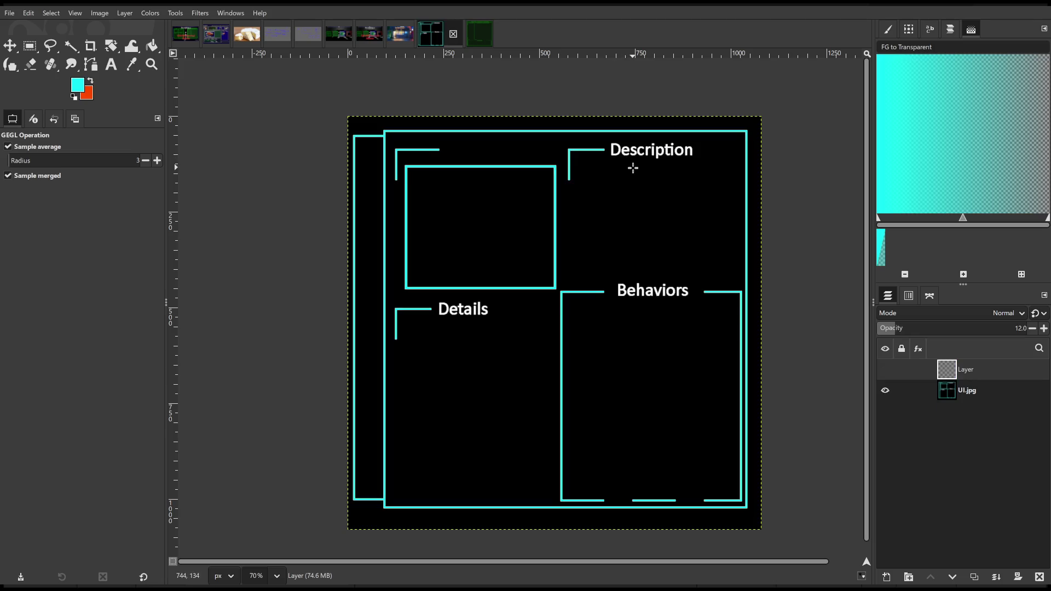
key("ctrl+z")
key("ctrl+z")
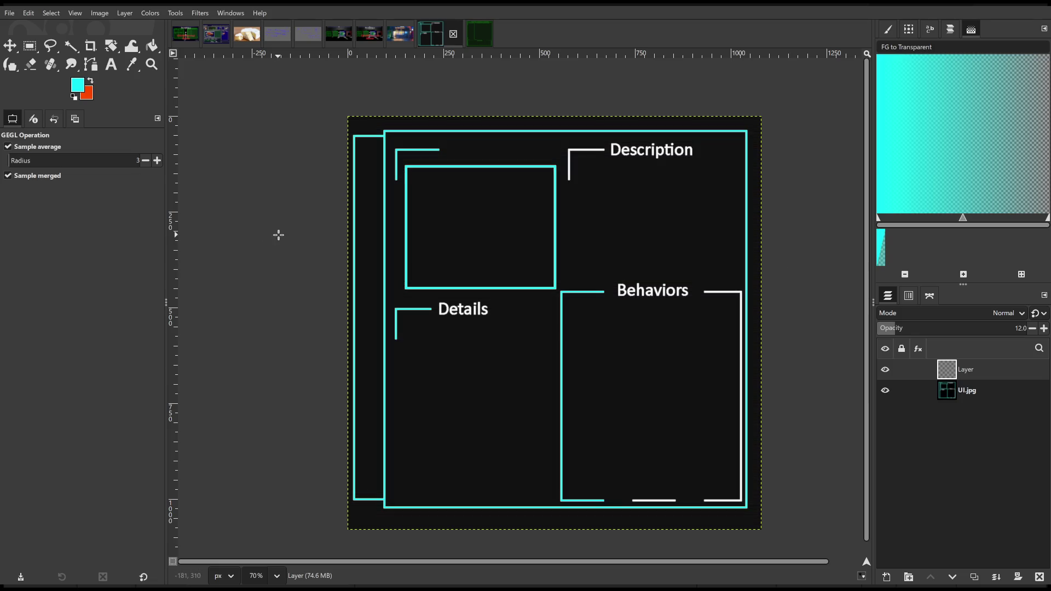
left_click(30, 46)
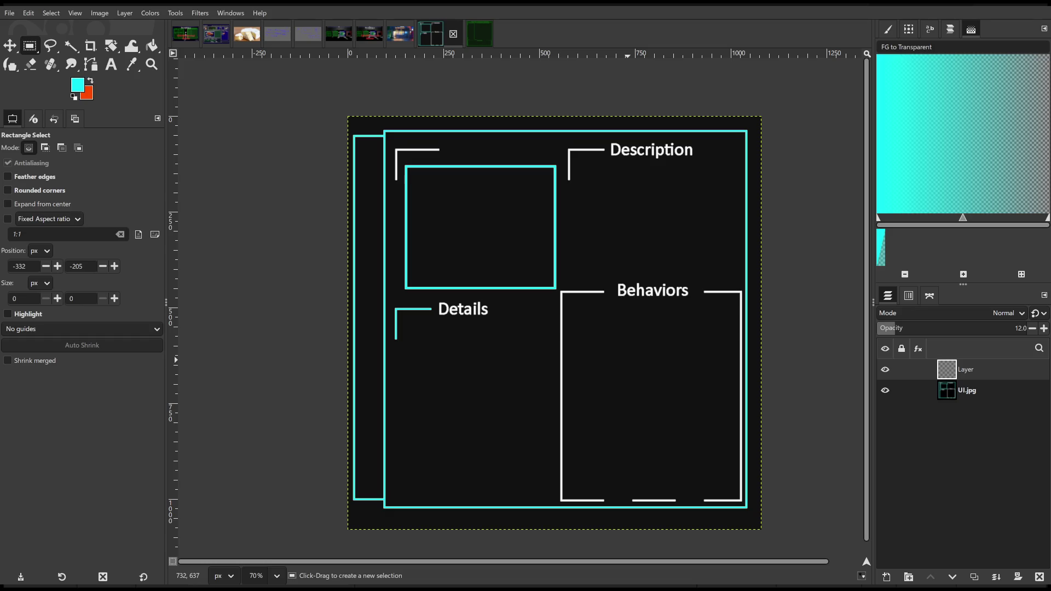
key("ctrl+f")
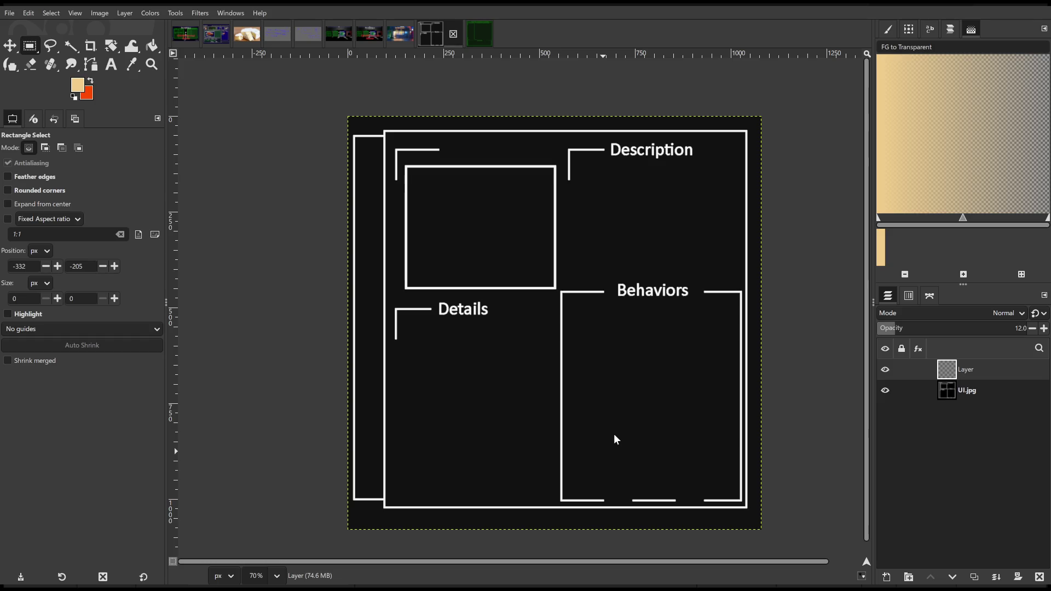
left_click(151, 47)
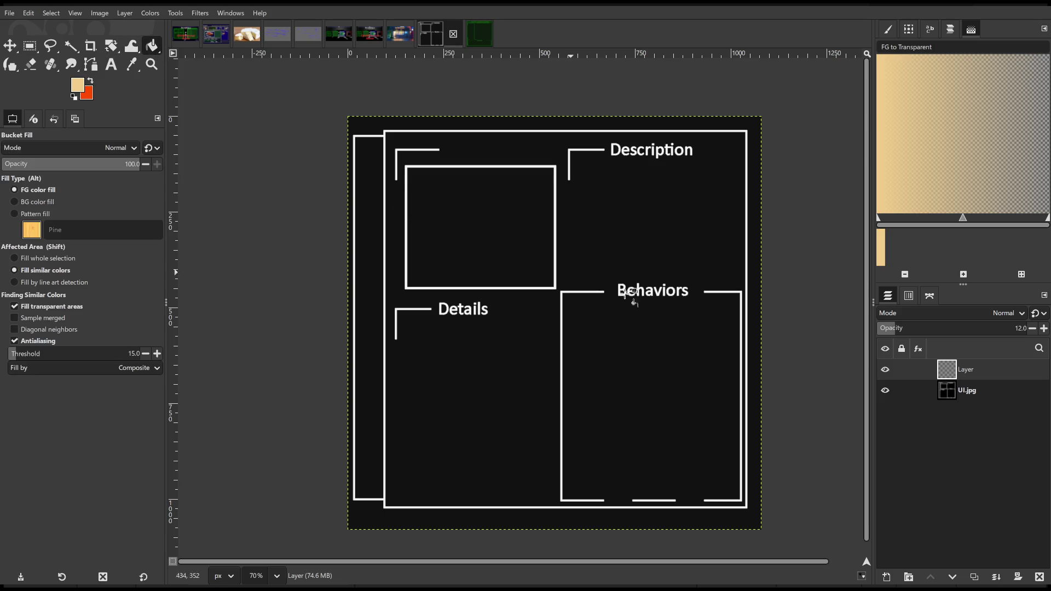
On UI.jpg, fill the frame lines, large rectangle, and Details, upper-left, Description and Behaviors brackets cream
left_click(968, 390)
scroll(387, 240, "up", 4)
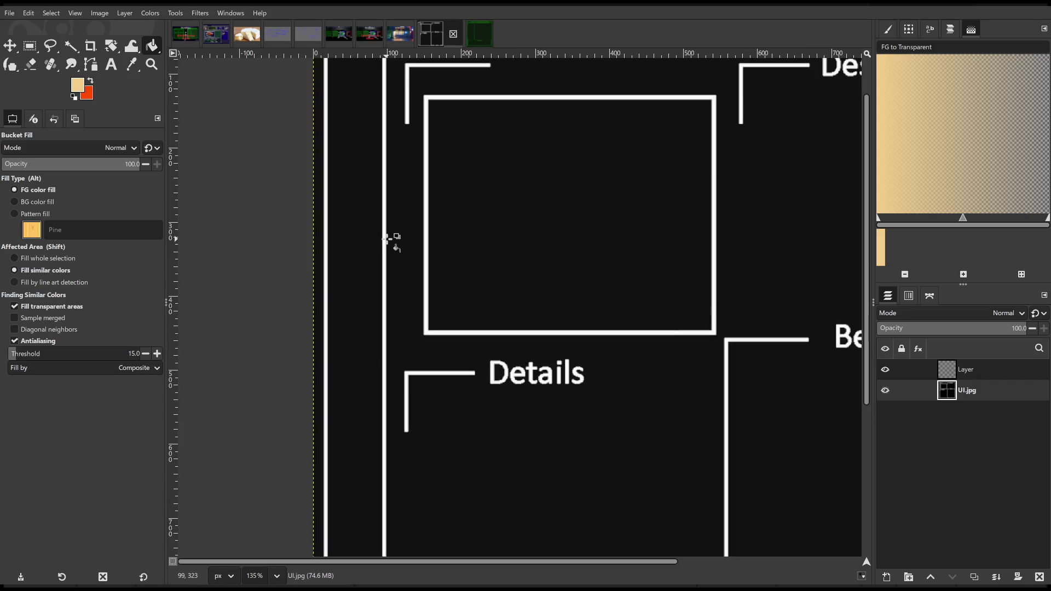
left_click(385, 239)
left_click(426, 245)
left_click(407, 377)
scroll(405, 188, "up", 2)
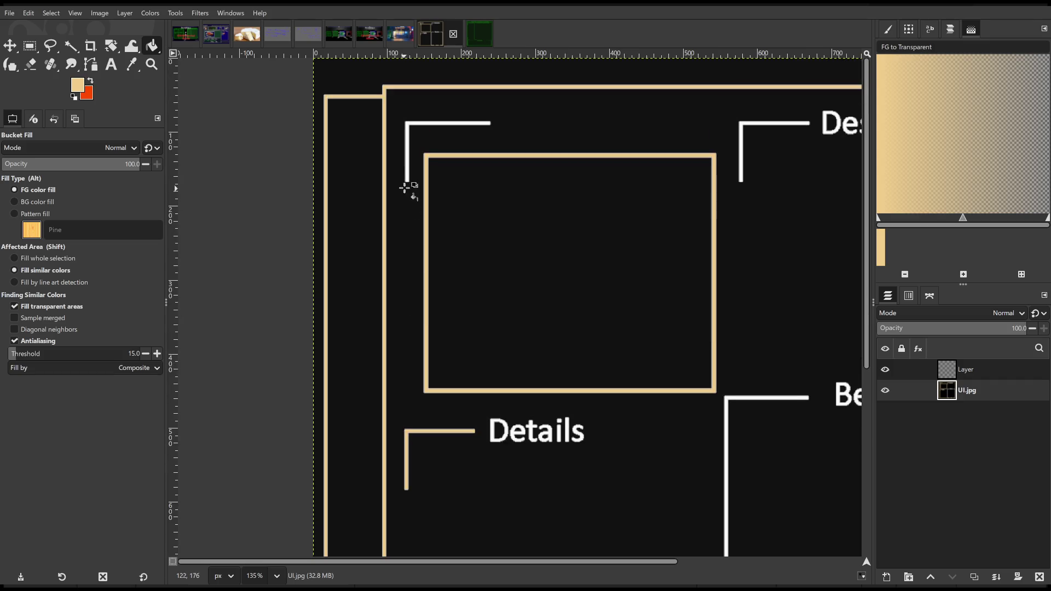
left_click(407, 170)
left_click(741, 147)
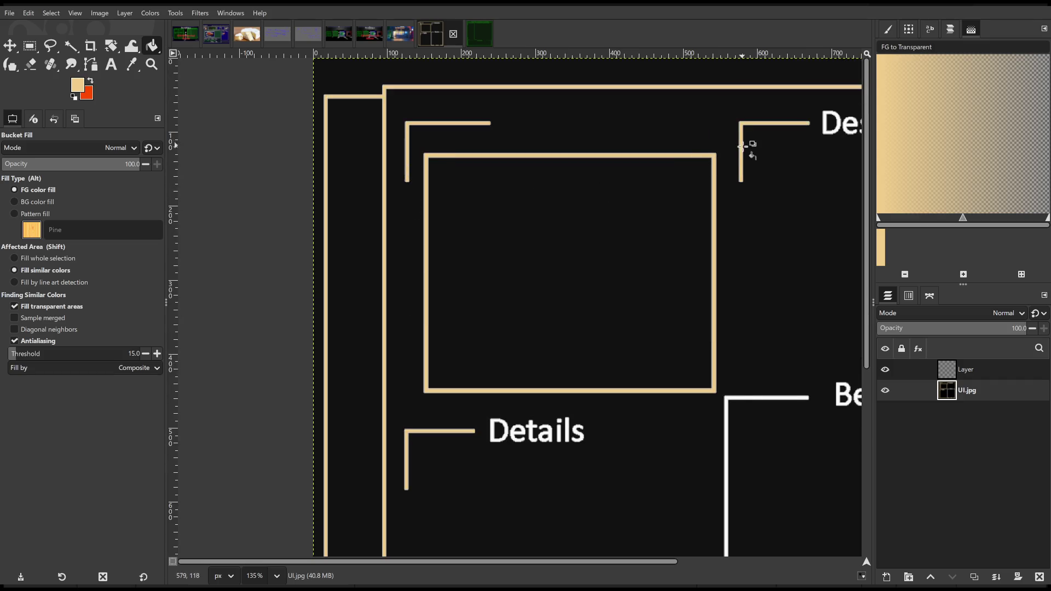
left_click(728, 413)
Recolour the last white Behaviors bracket and bottom Behaviors box segment tan
scroll(732, 417, "down", 5)
scroll(732, 416, "down", 3, "ctrl")
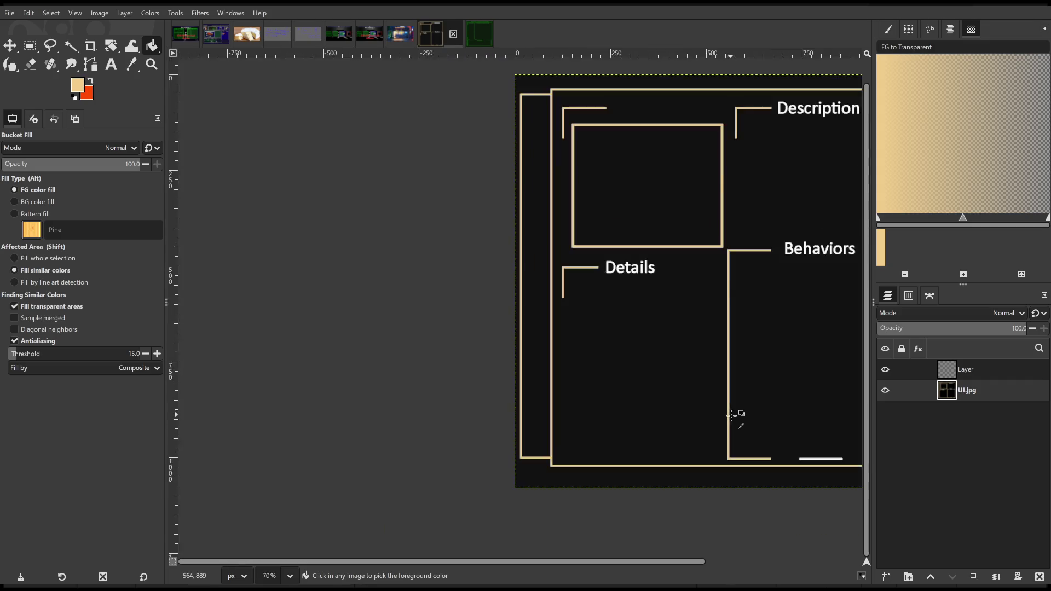
scroll(733, 416, "down", 2, "ctrl")
scroll(837, 328, "up", 2, "ctrl")
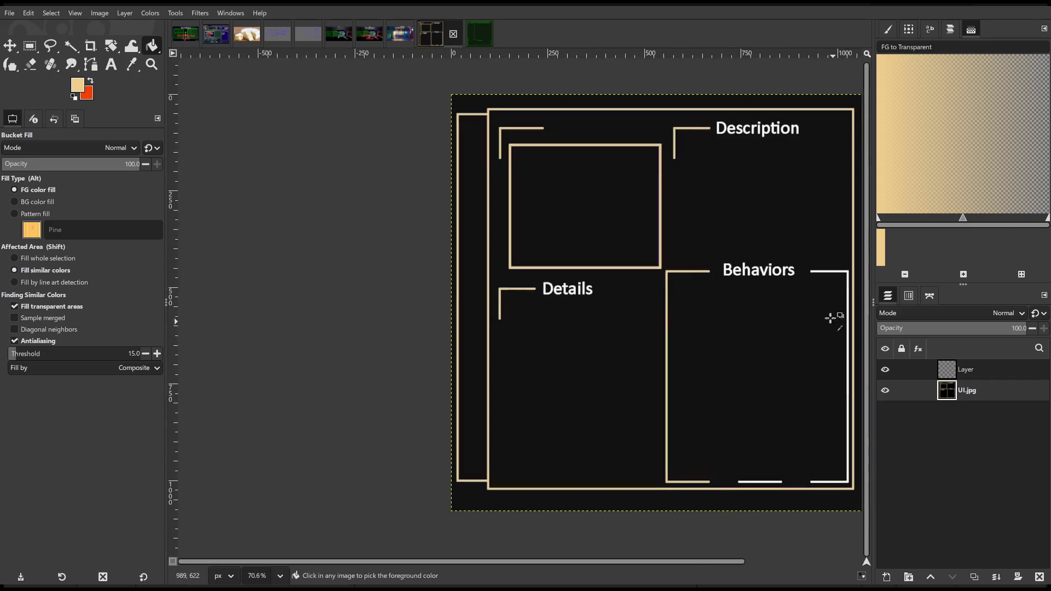
scroll(832, 276, "up", 2, "ctrl")
left_click(834, 272)
scroll(829, 310, "down", 2)
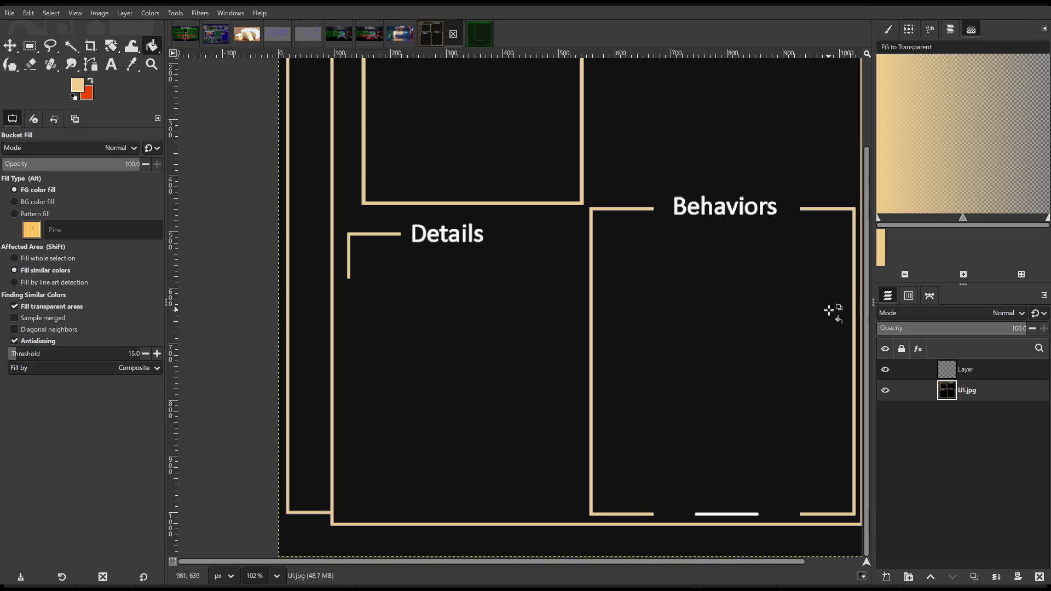
scroll(745, 526, "up", 2, "ctrl")
left_click(741, 503)
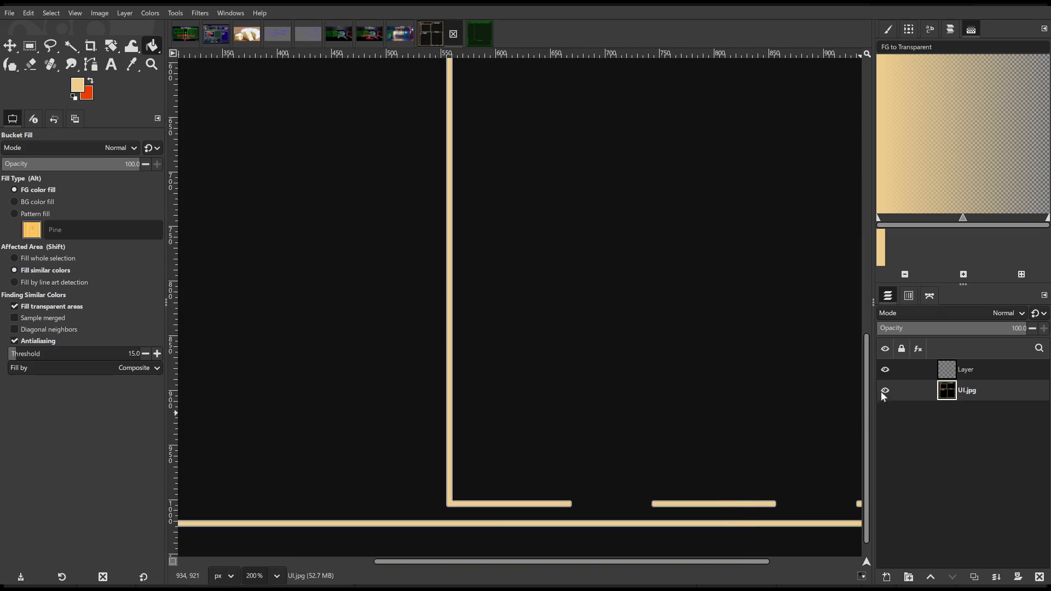
Fill the empty overlay layer tan, fade it to about 1 opacity, and export UI.jpg
left_click(937, 374)
left_click(728, 324)
scroll(728, 324, "down", 2, "ctrl")
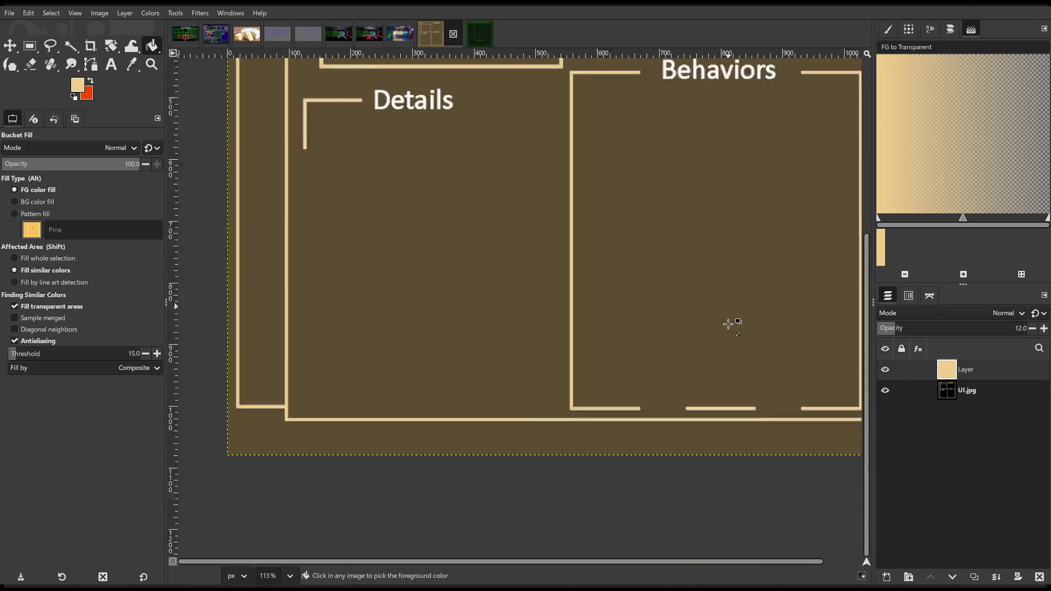
scroll(728, 324, "down", 2, "ctrl")
left_click_drag(892, 334, 877, 328)
scroll(712, 281, "up", 2)
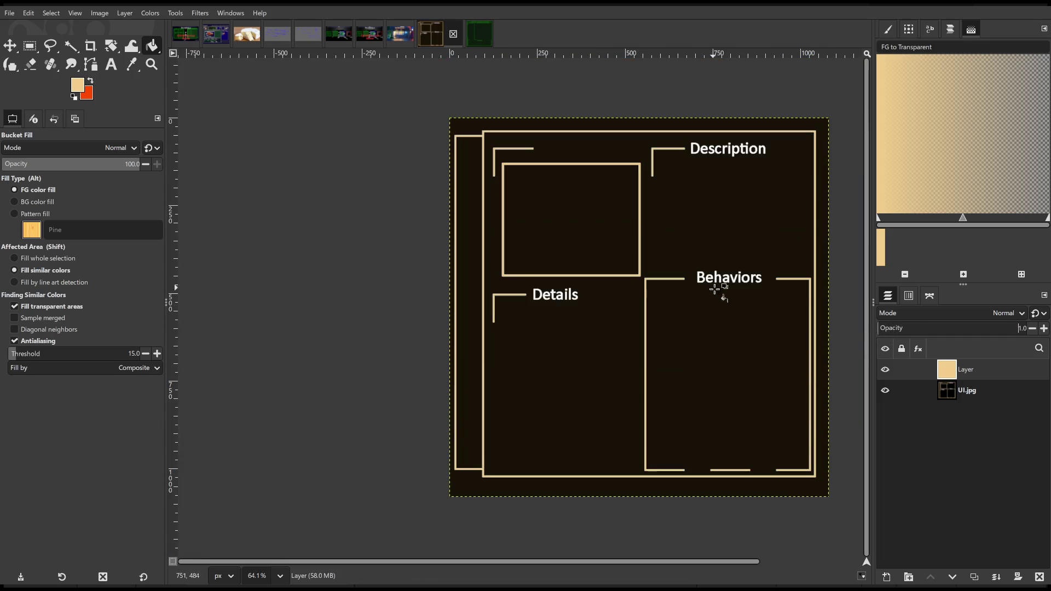
scroll(712, 359, "down", 2, "ctrl")
scroll(778, 385, "up", 2, "ctrl")
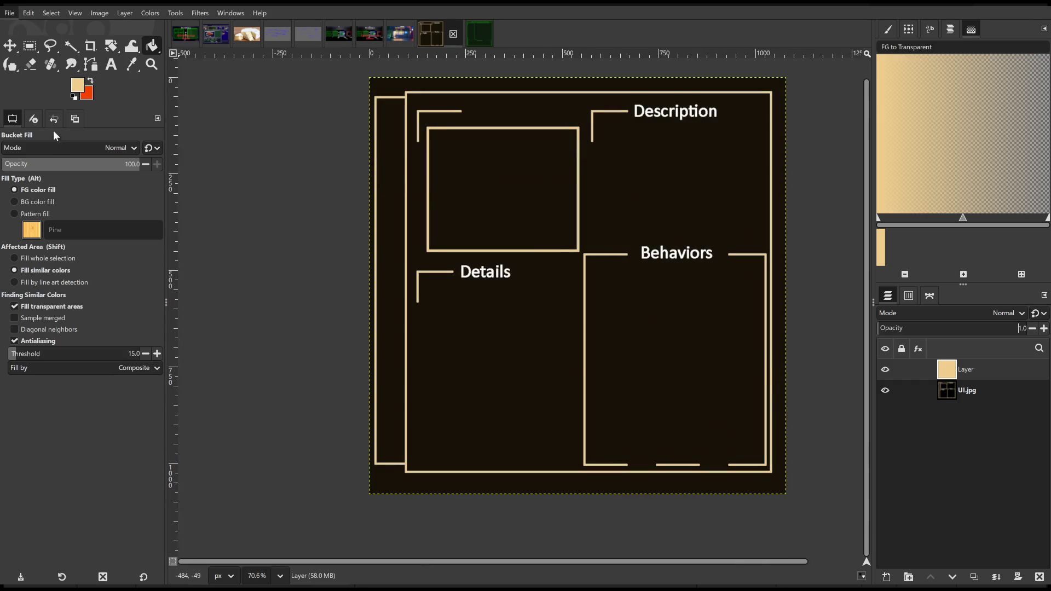
key("ctrl+e")
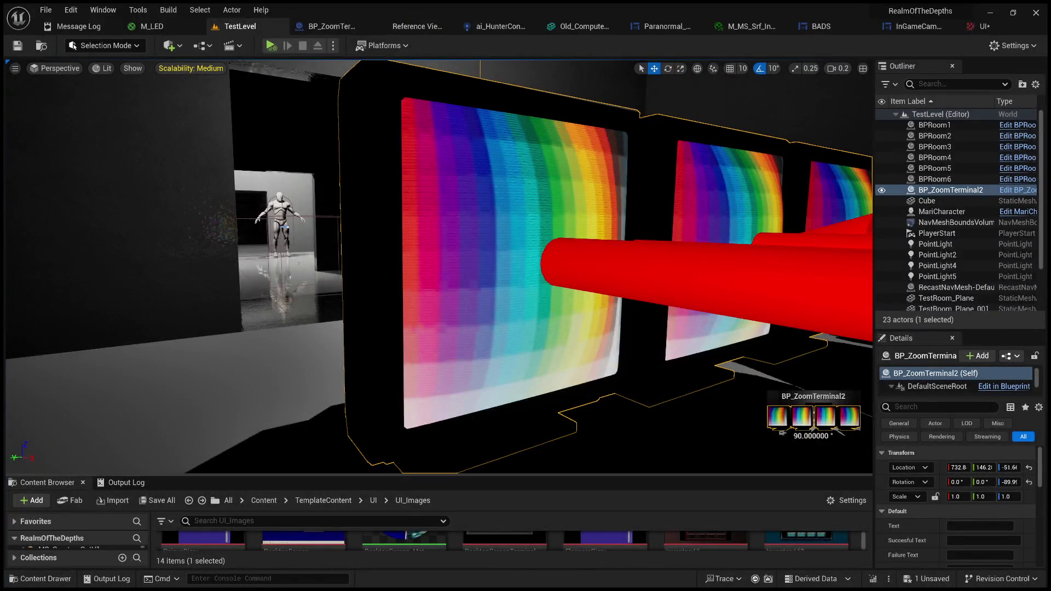
Select the UI texture, enlarge the viewport, and play-test to view the cream-on-brown terminal screen
left_click_drag(438, 475, 437, 234)
left_click(712, 469)
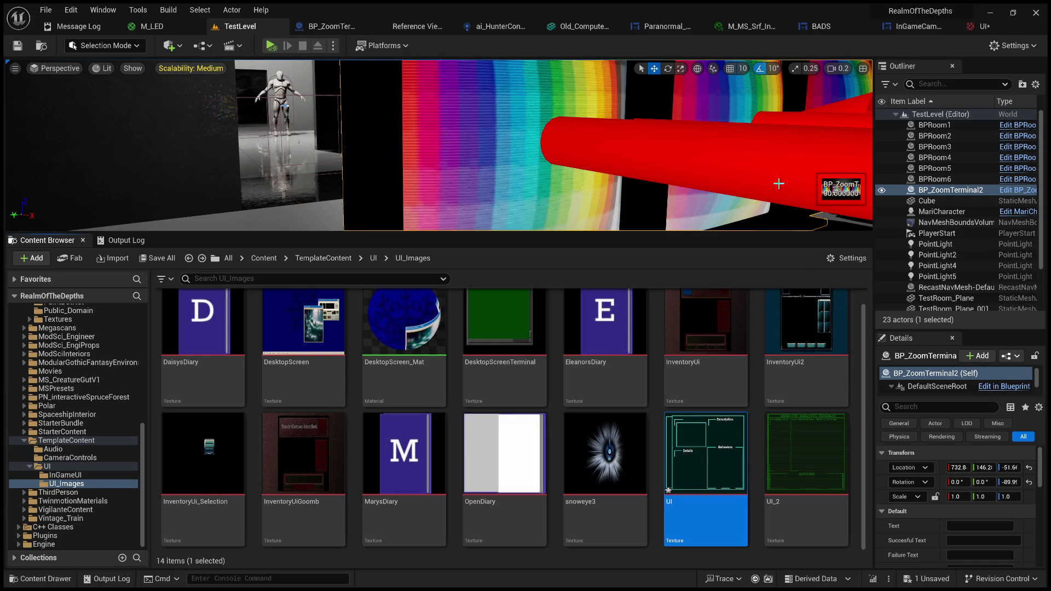
left_click_drag(692, 235, 699, 496)
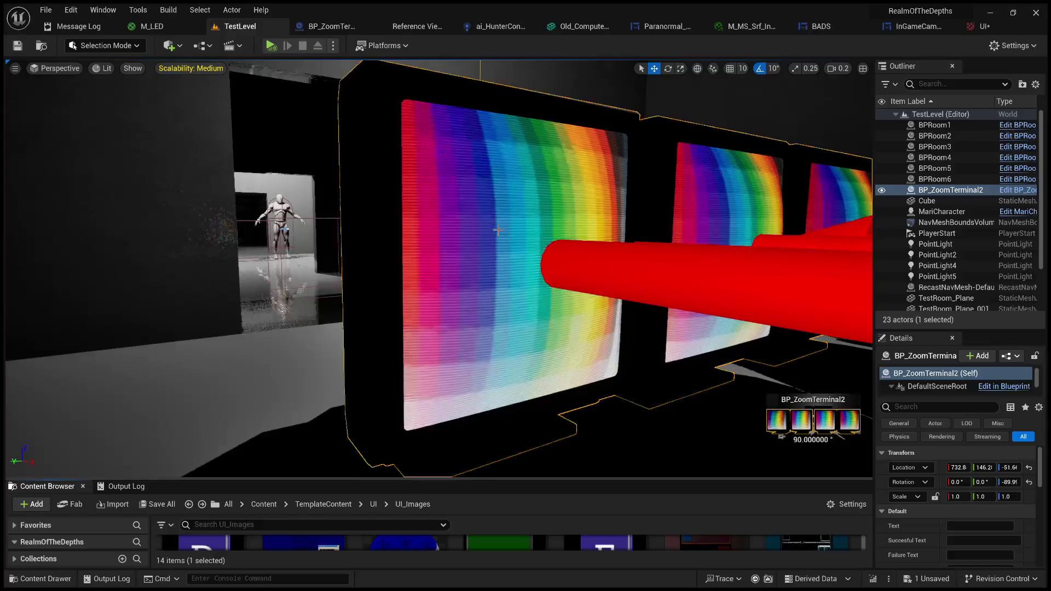
left_click(272, 47)
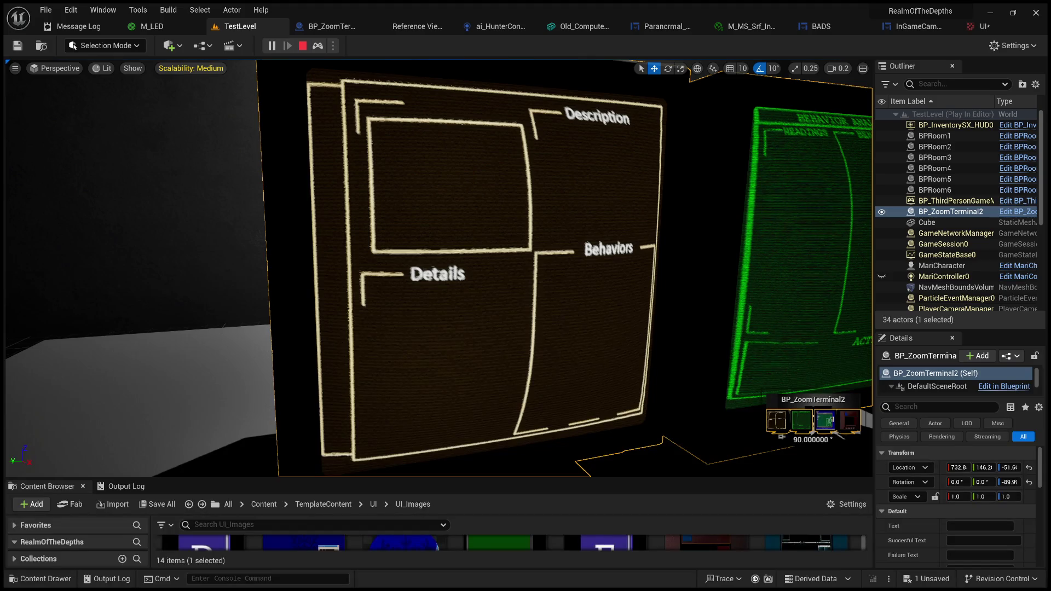
key("e")
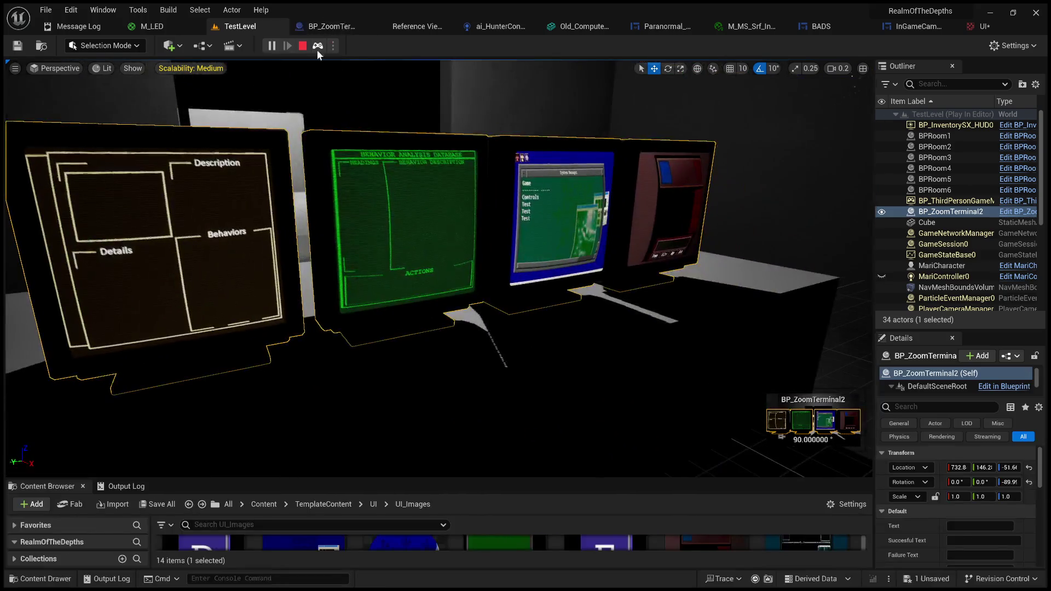
left_click(302, 46)
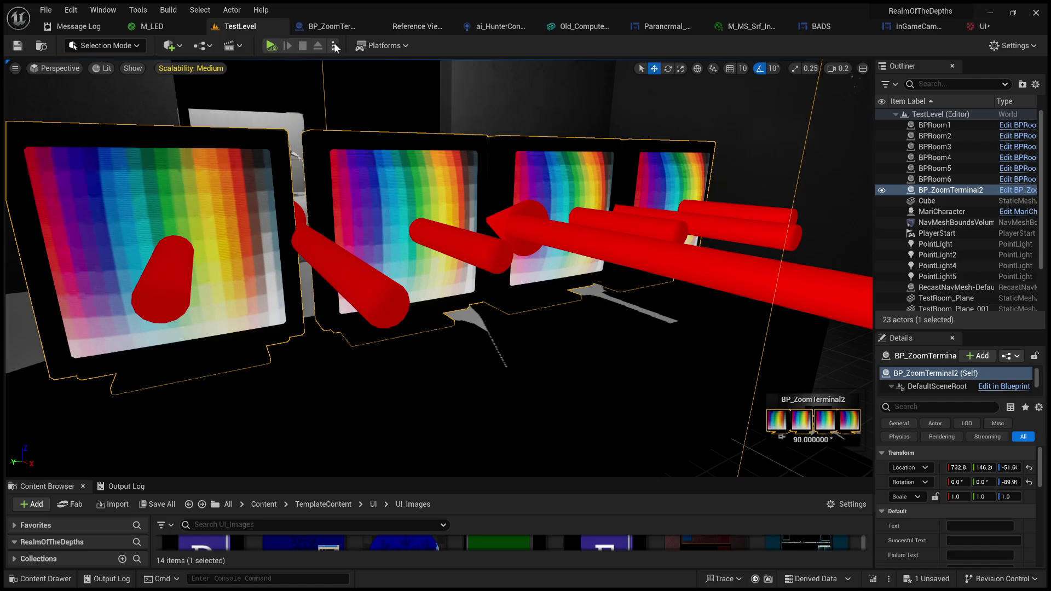
key("alt+p")
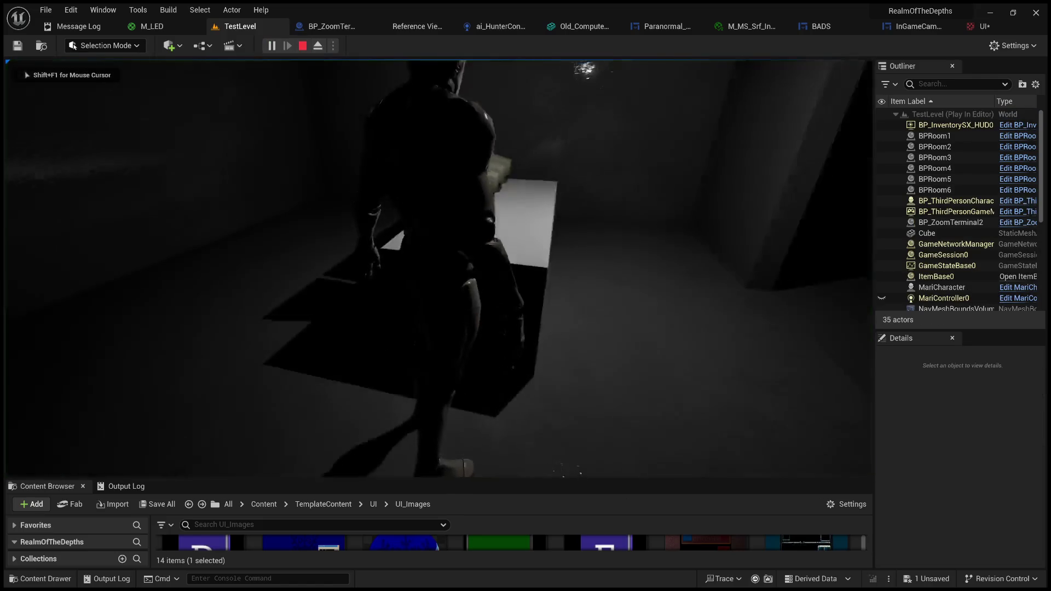
key("e")
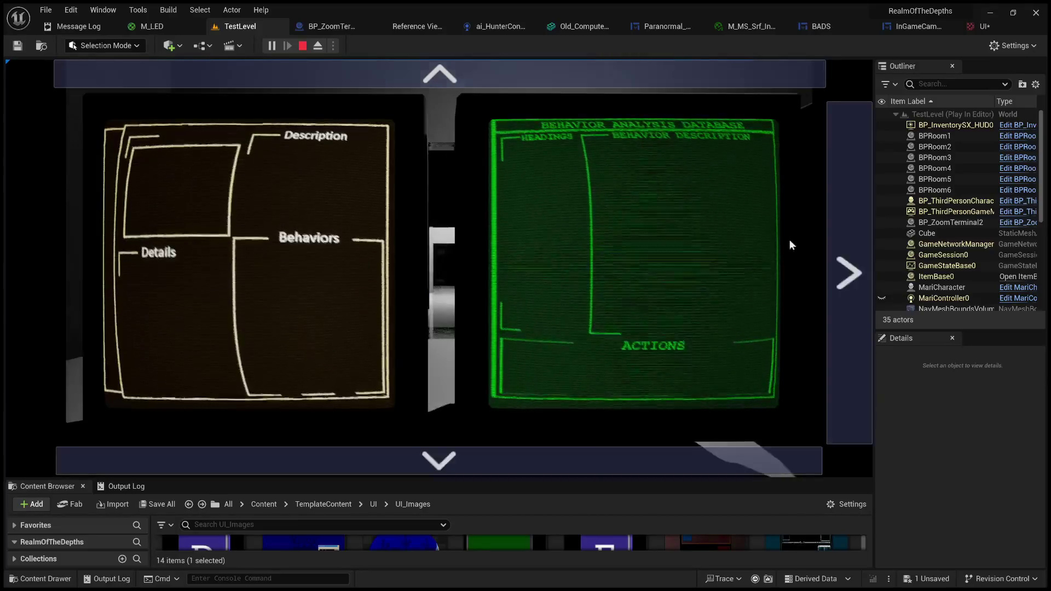
left_click(852, 249)
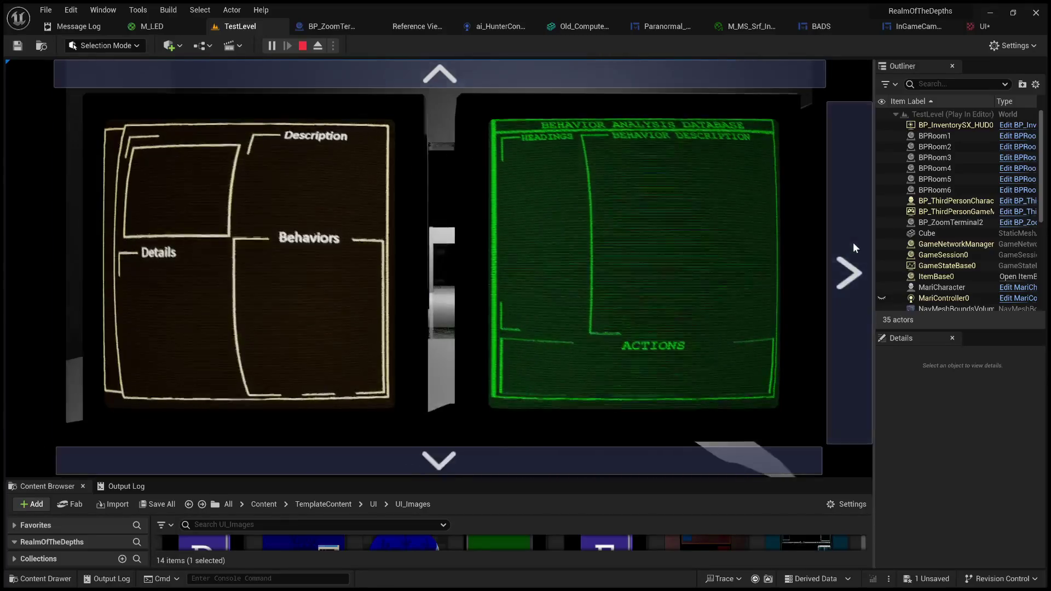
left_click(40, 258)
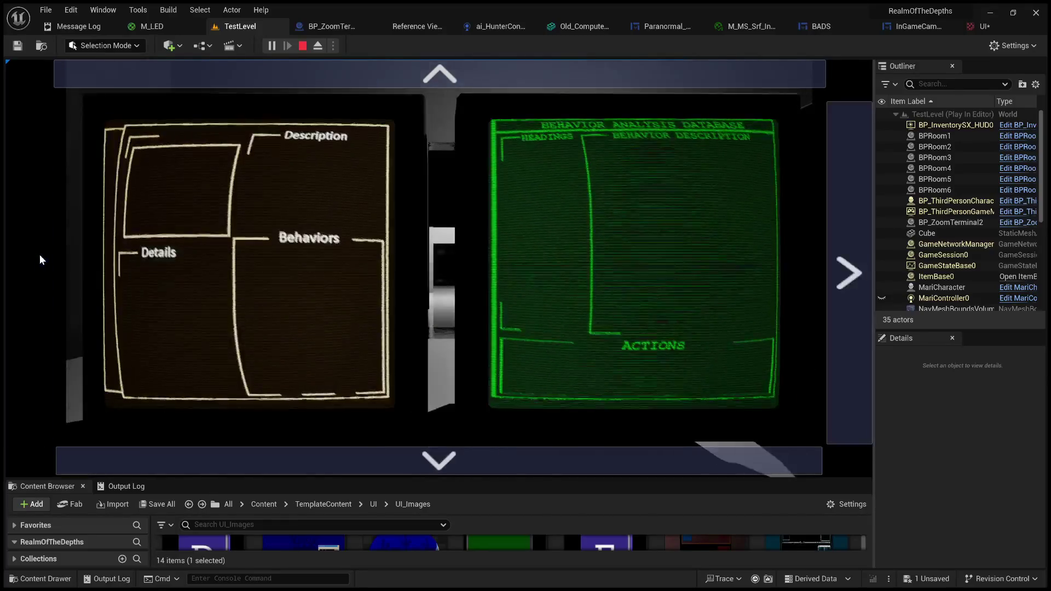
left_click(830, 286)
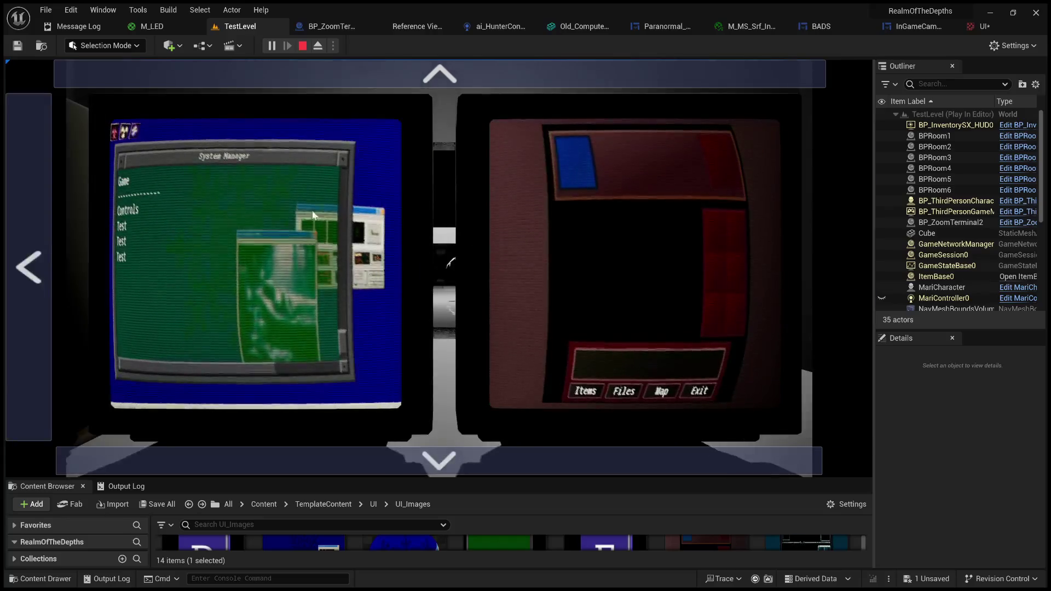
left_click(314, 215)
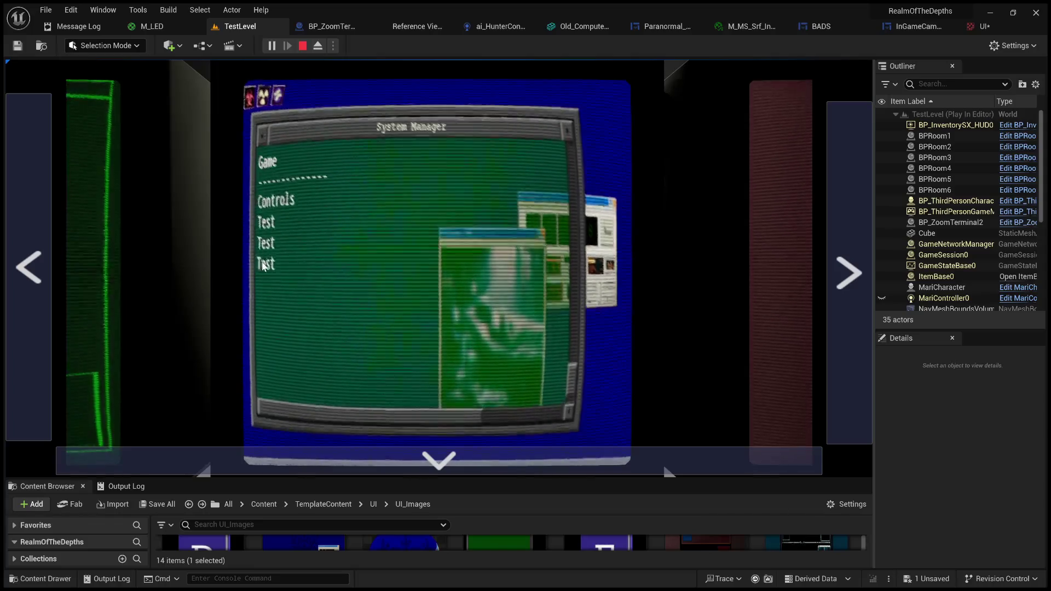
left_click(34, 257)
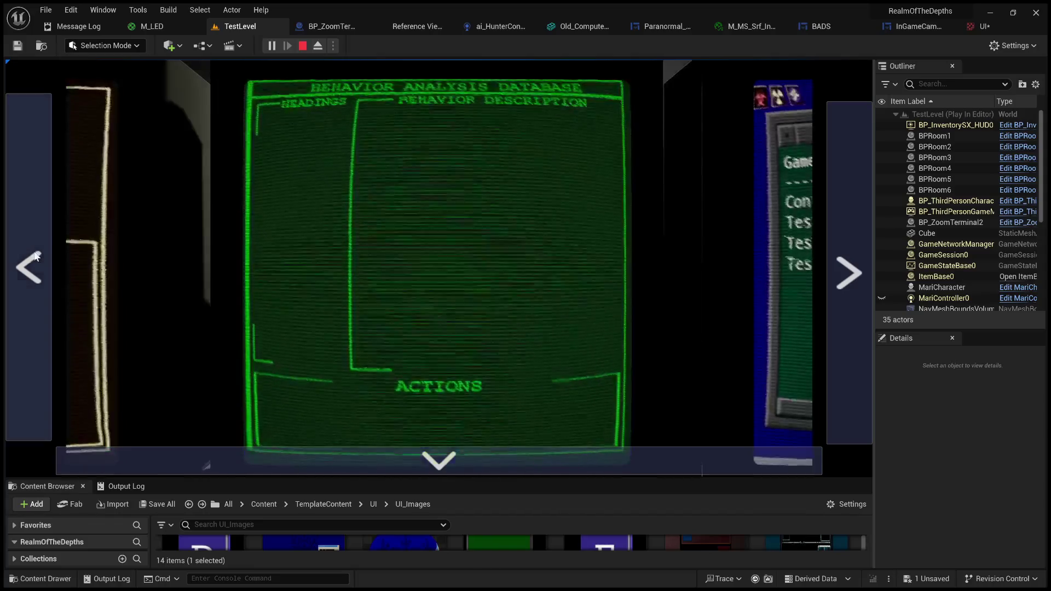
left_click(34, 257)
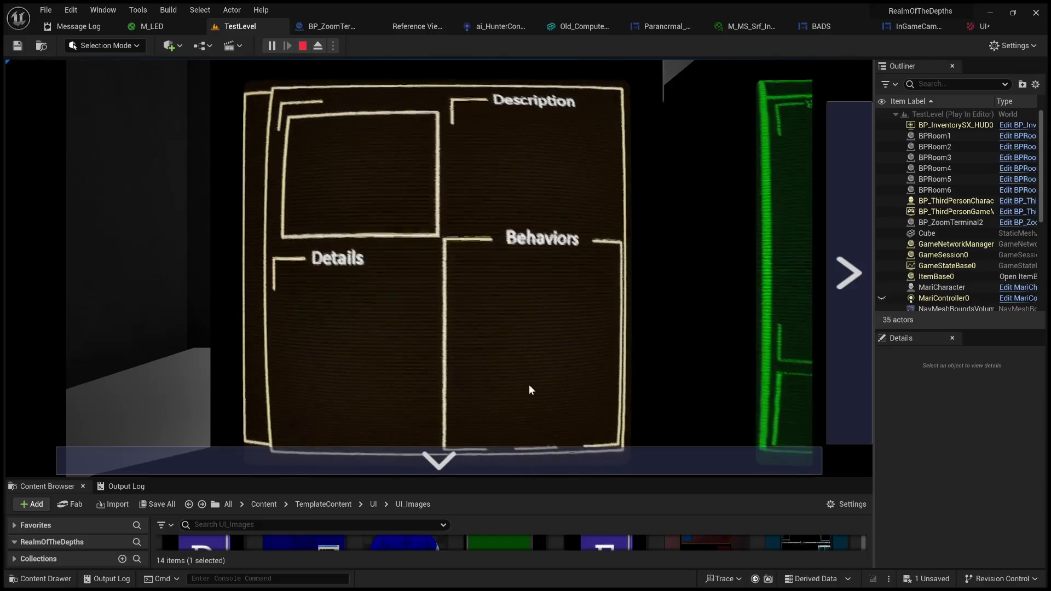
left_click(516, 468)
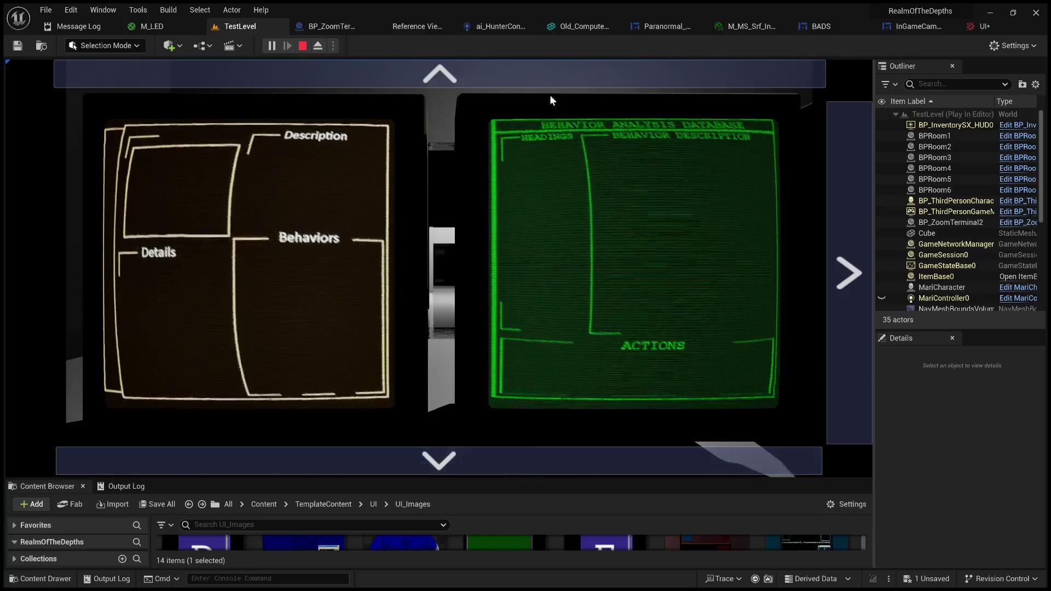
left_click(553, 77)
left_click(837, 241)
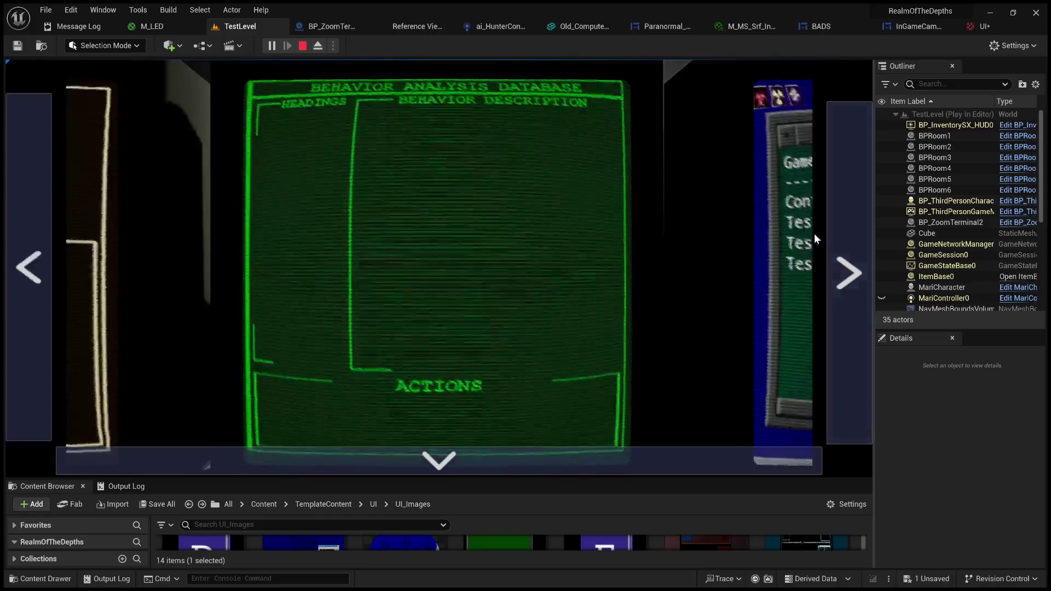
left_click(41, 263)
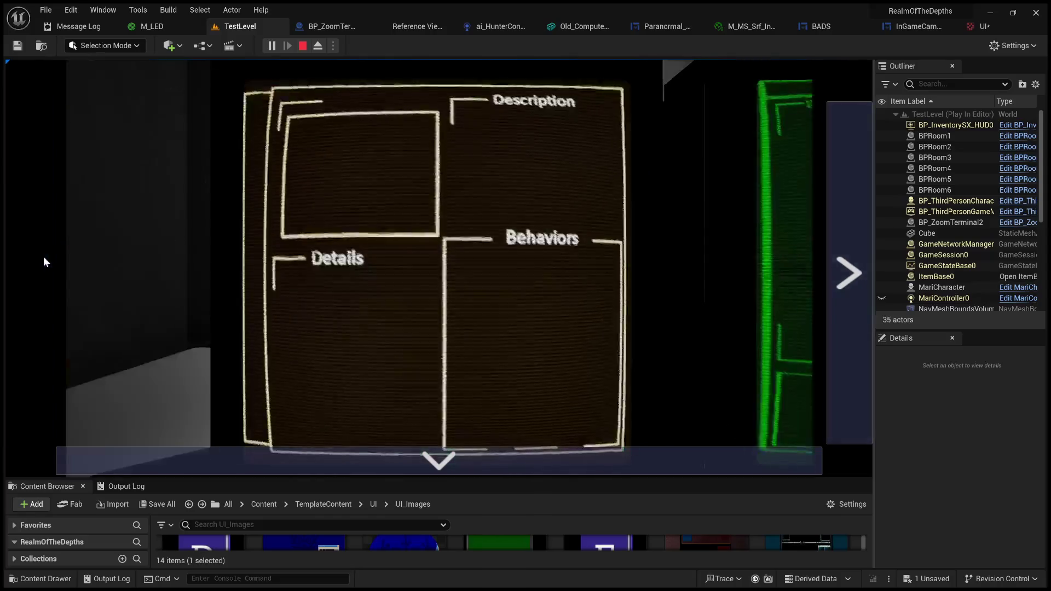
left_click(383, 291)
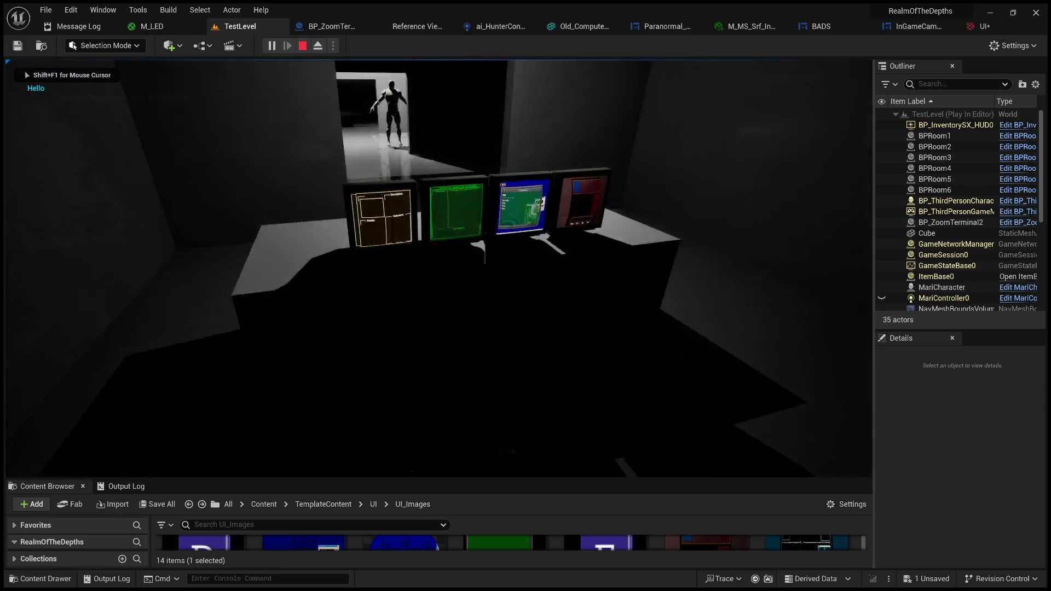
key("Escape")
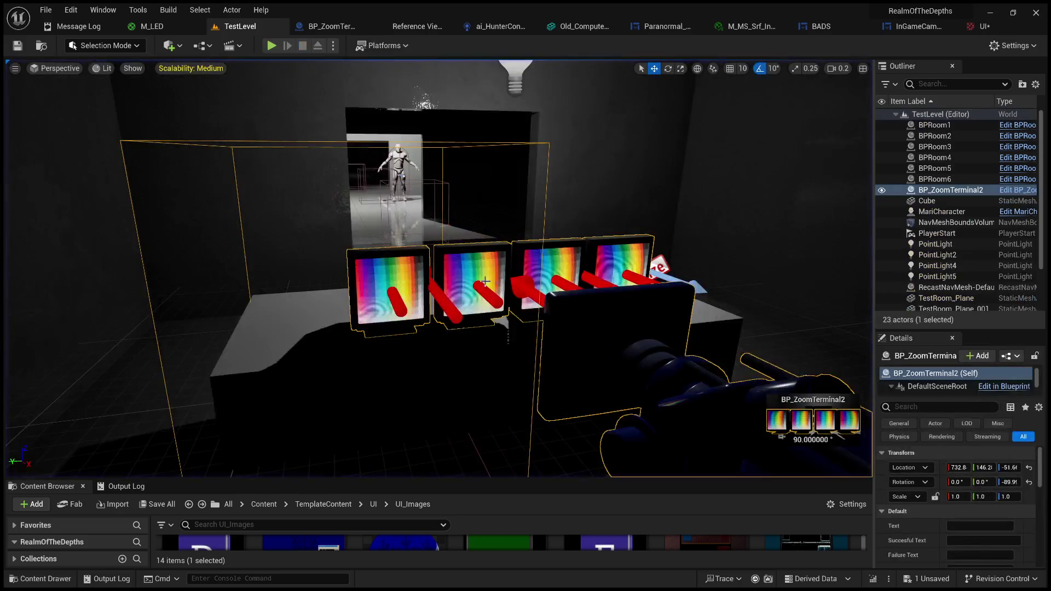
scroll(437, 269, "up", 10)
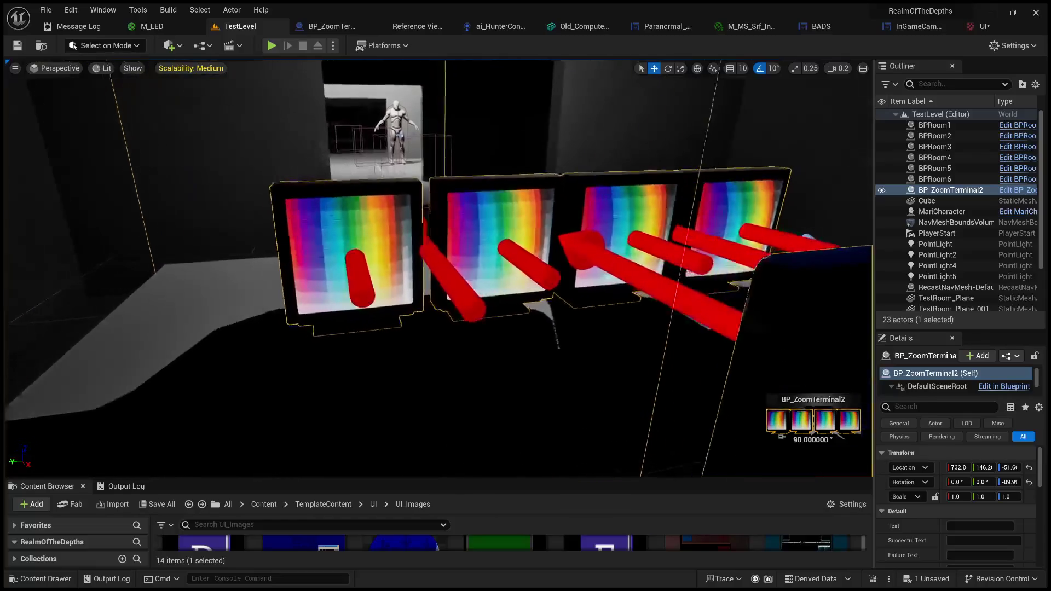
scroll(492, 277, "up", 4)
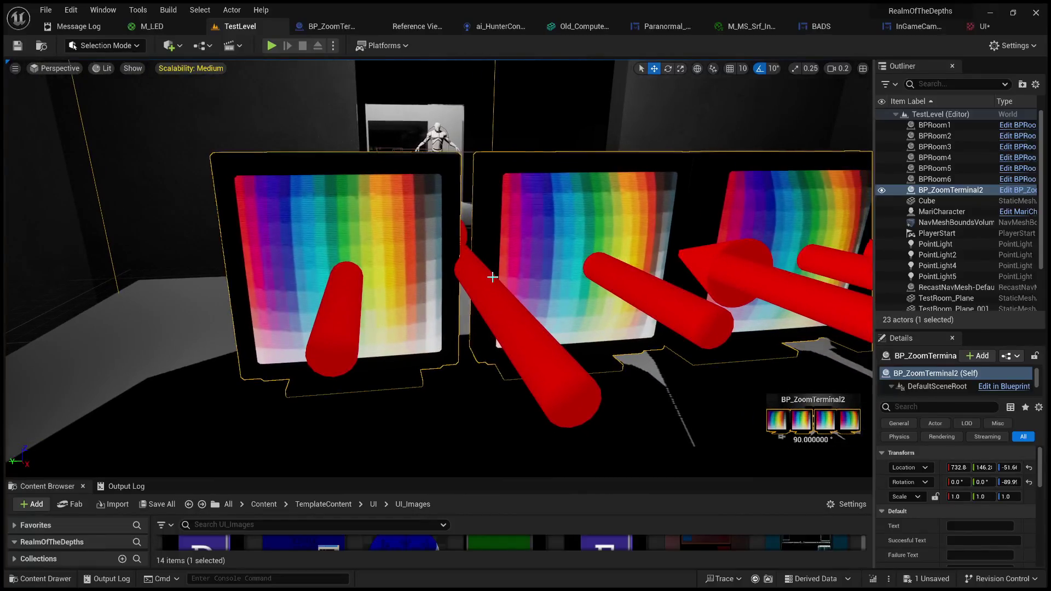
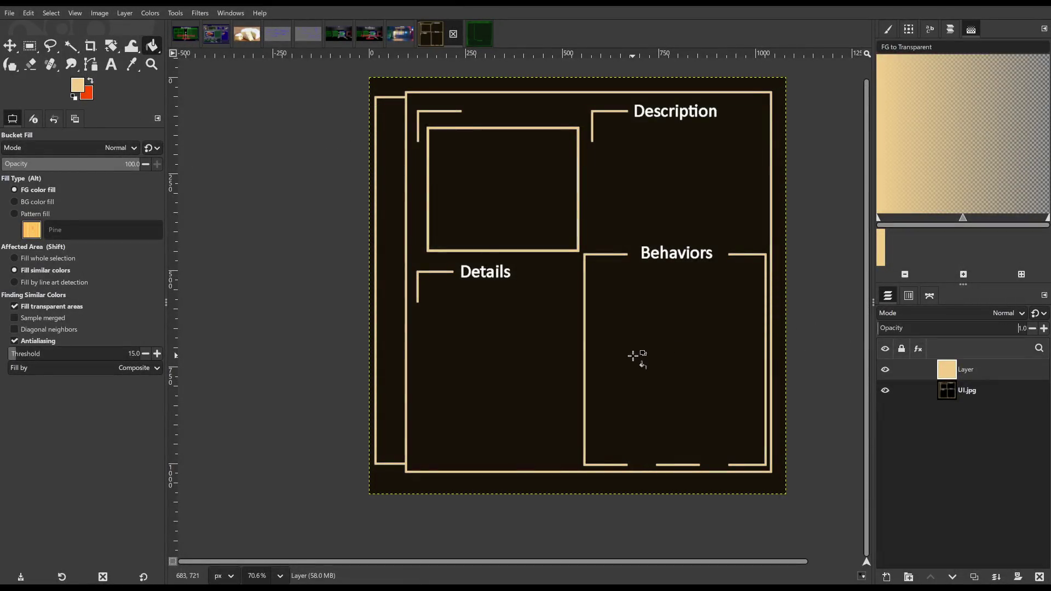
Clear the beige tint off the overlay layer and return its opacity to 100
type("2")
key("Return")
key("Delete")
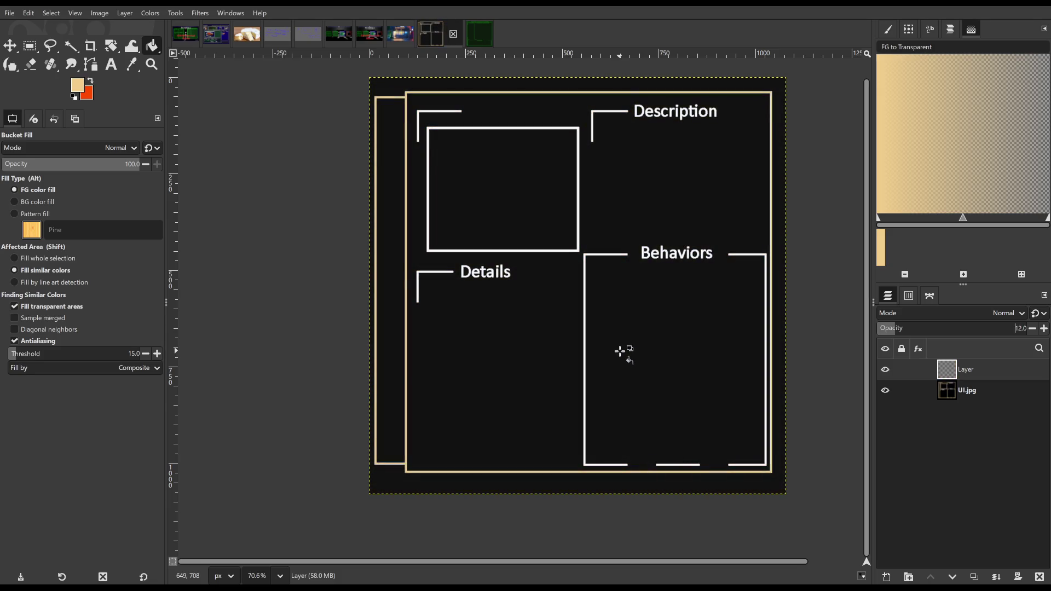
type("100")
key("Return")
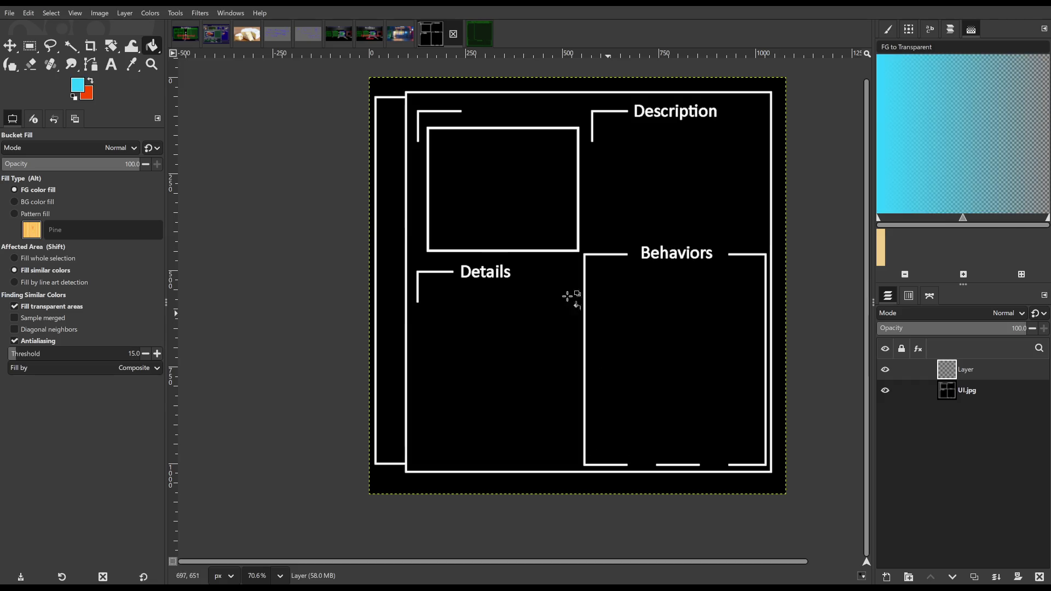
Make cyan the foreground paint colour
scroll(520, 271, "up", 3)
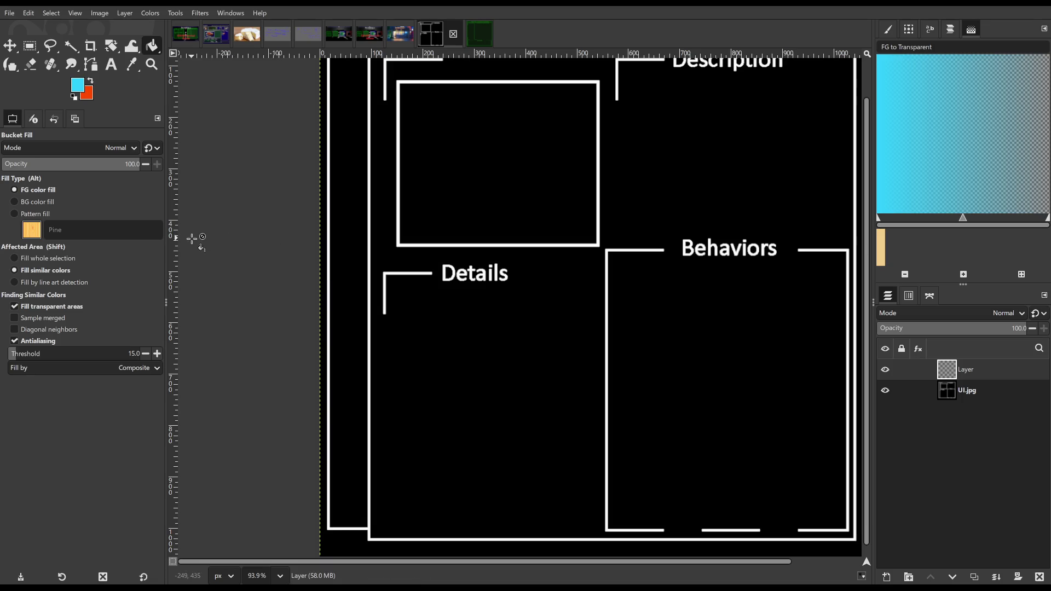
mouse_move(1042, 137)
scroll(345, 227, "up", 5)
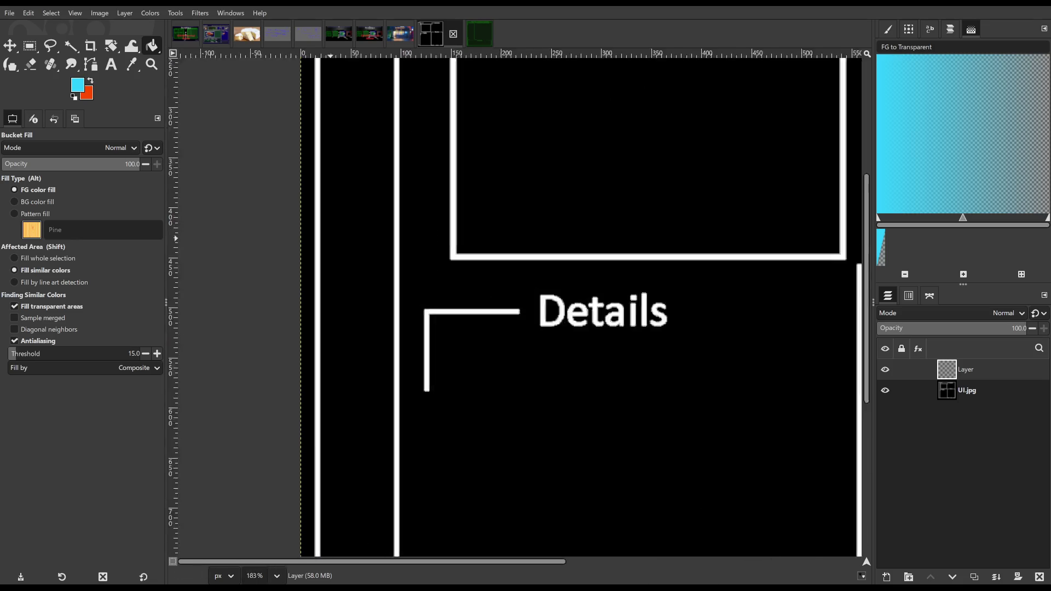
Undo the stray cyan fill, then recolour UI.jpg's white vertical lines cyan
left_click(367, 235)
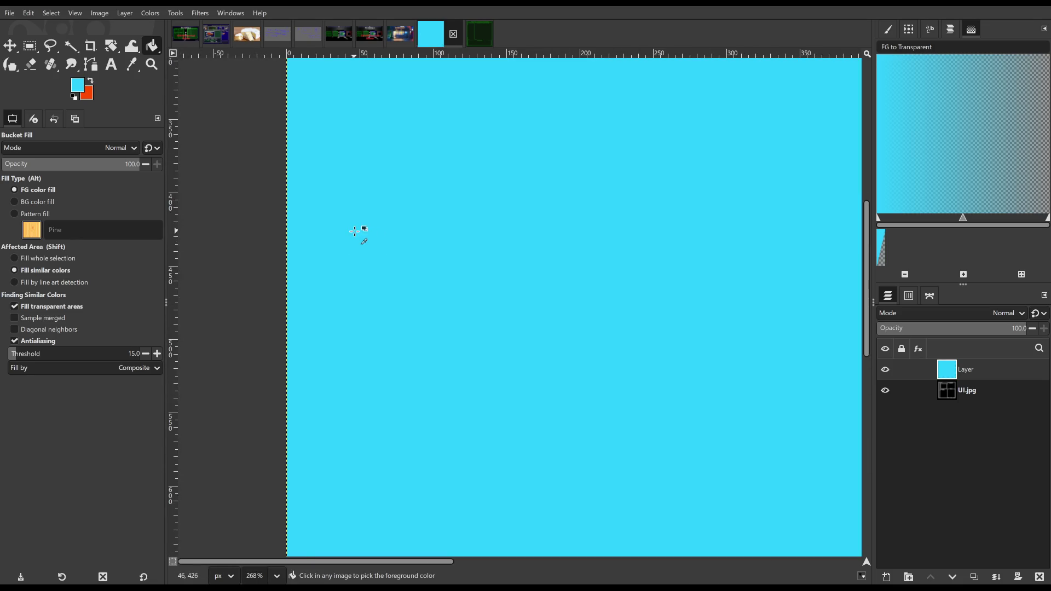
key("ctrl+z")
key("Page_Down")
left_click(347, 312)
scroll(465, 310, "down", 3, "ctrl")
scroll(533, 323, "up", 2, "ctrl")
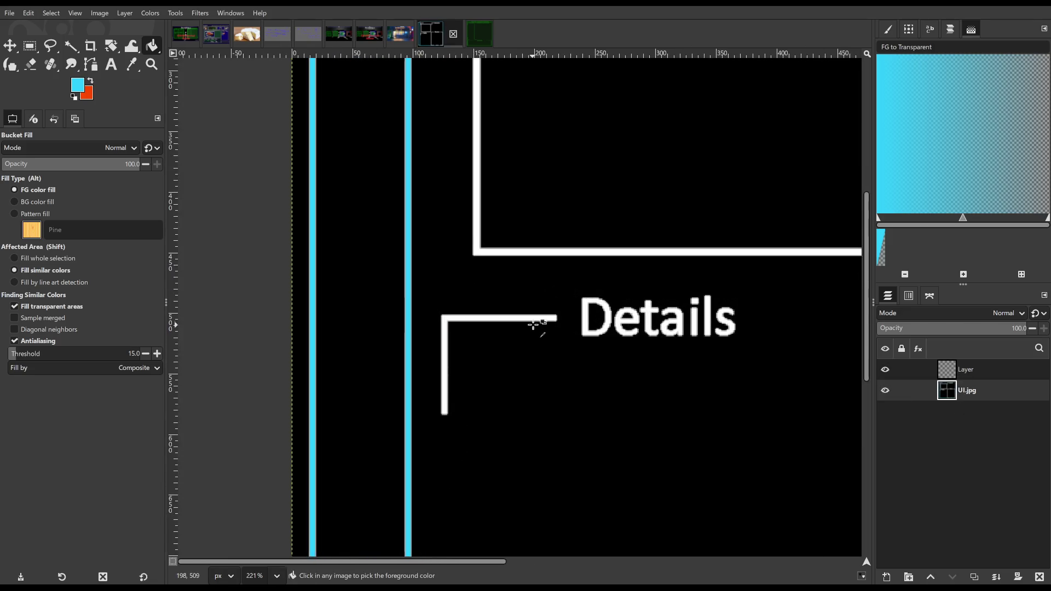
Bucket-fill the brackets left of and above Details with cyan
left_click(545, 318)
left_click(541, 252)
scroll(563, 277, "down", 5, "ctrl")
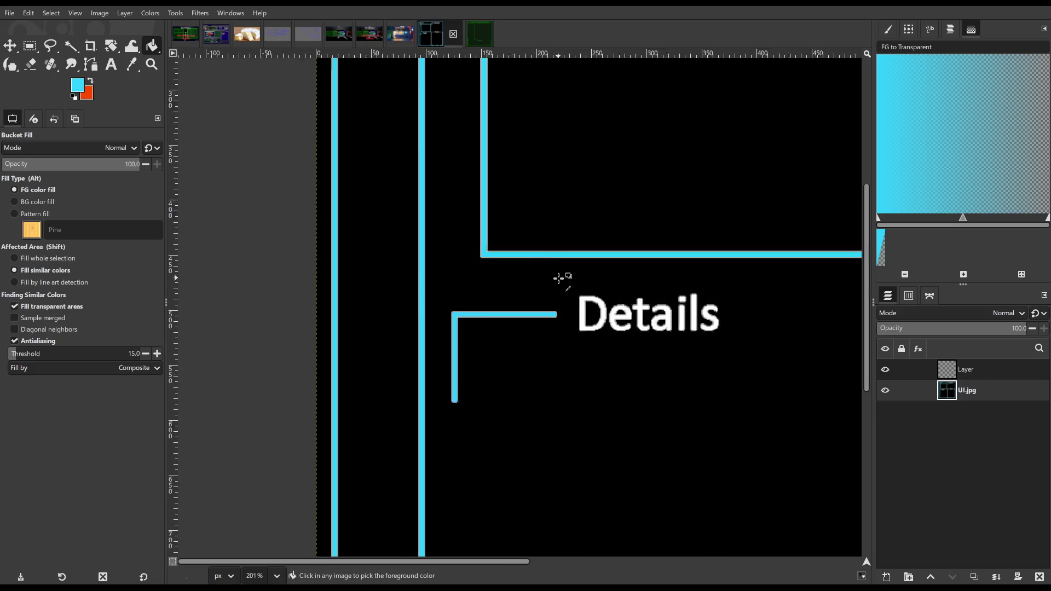
scroll(609, 168, "up", 2, "ctrl")
scroll(359, 103, "up", 1, "ctrl")
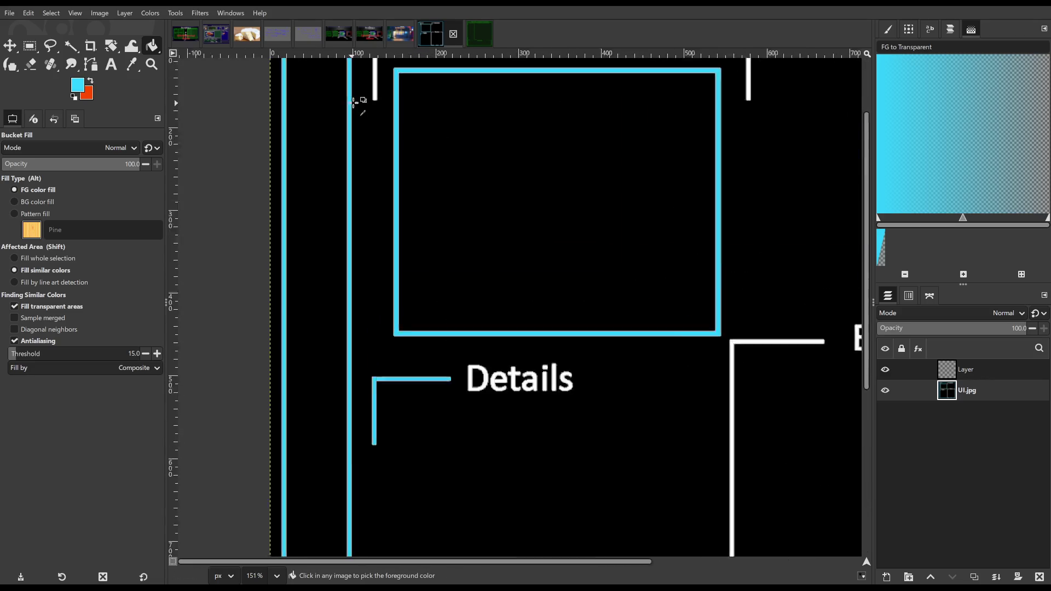
scroll(382, 89, "up", 2, "ctrl")
left_click(382, 88)
scroll(664, 166, "down", 2, "ctrl")
scroll(712, 150, "down", 3, "ctrl")
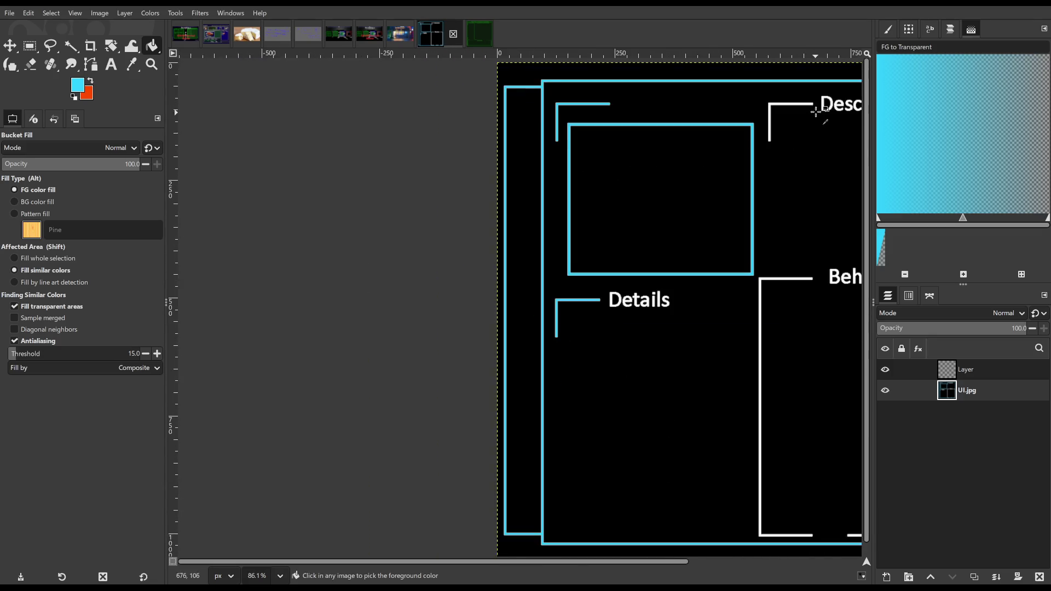
scroll(727, 109, "up", 6, "ctrl")
Recolour the upper-right bracket and the next vertical line cyan
left_click(683, 128)
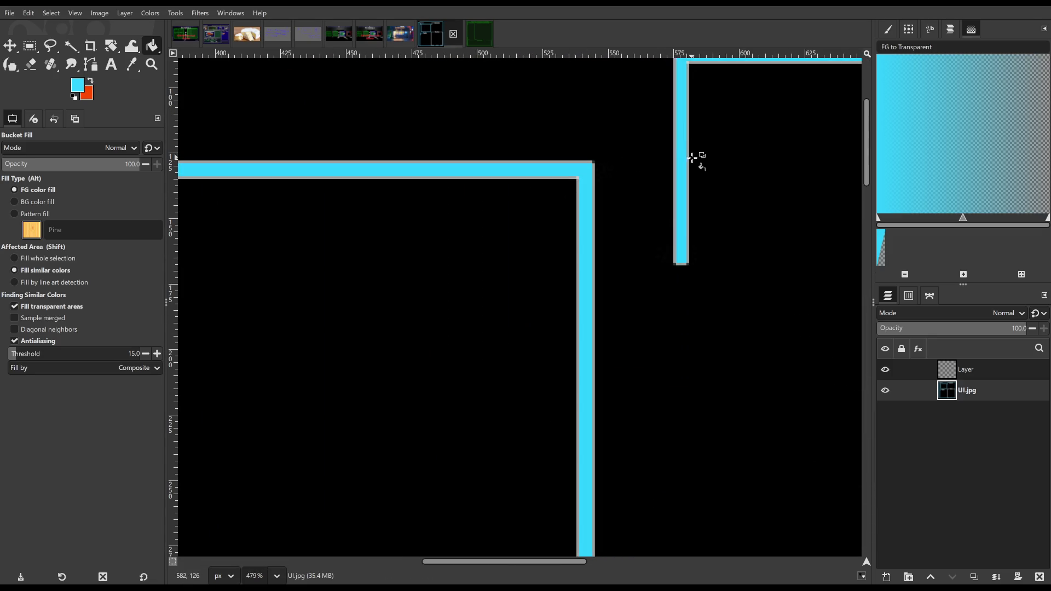
scroll(711, 234, "down", 10)
left_click(634, 242)
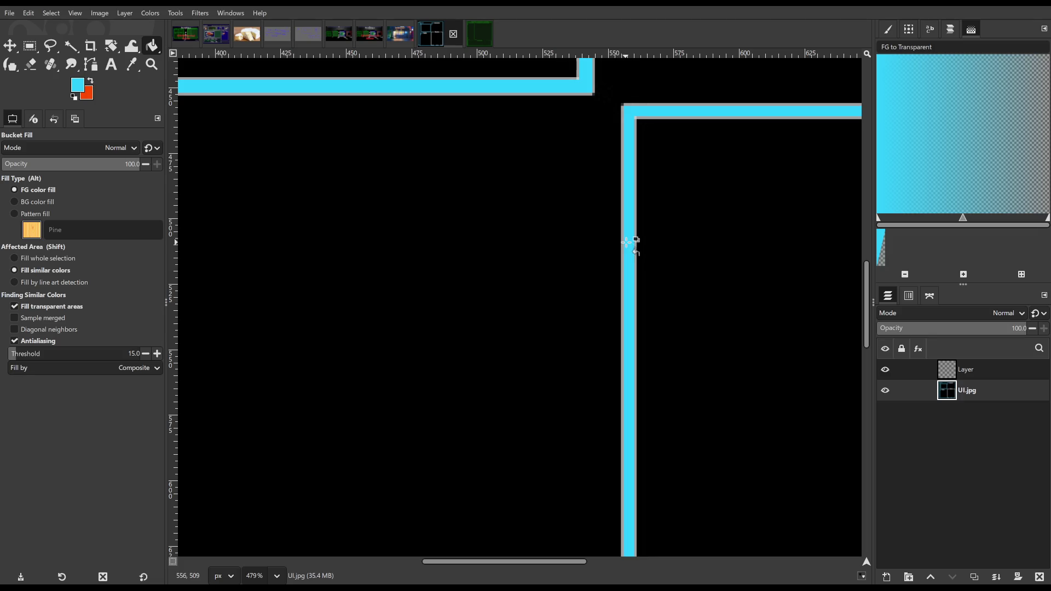
scroll(629, 239, "down", 7, "ctrl")
scroll(758, 396, "down", 2, "ctrl")
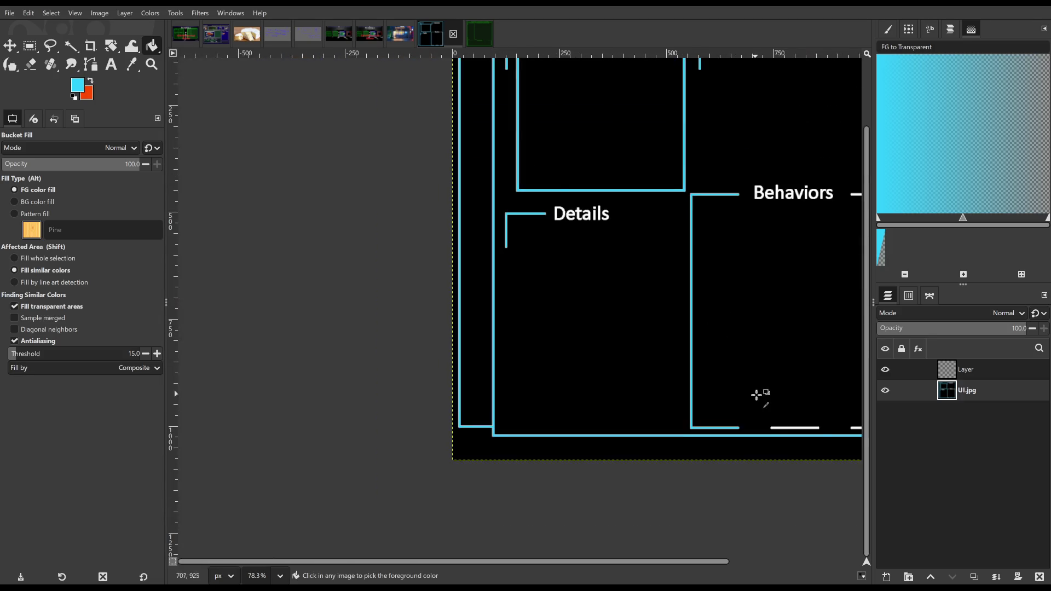
scroll(773, 425, "up", 6, "ctrl")
scroll(728, 431, "up", 5, "ctrl")
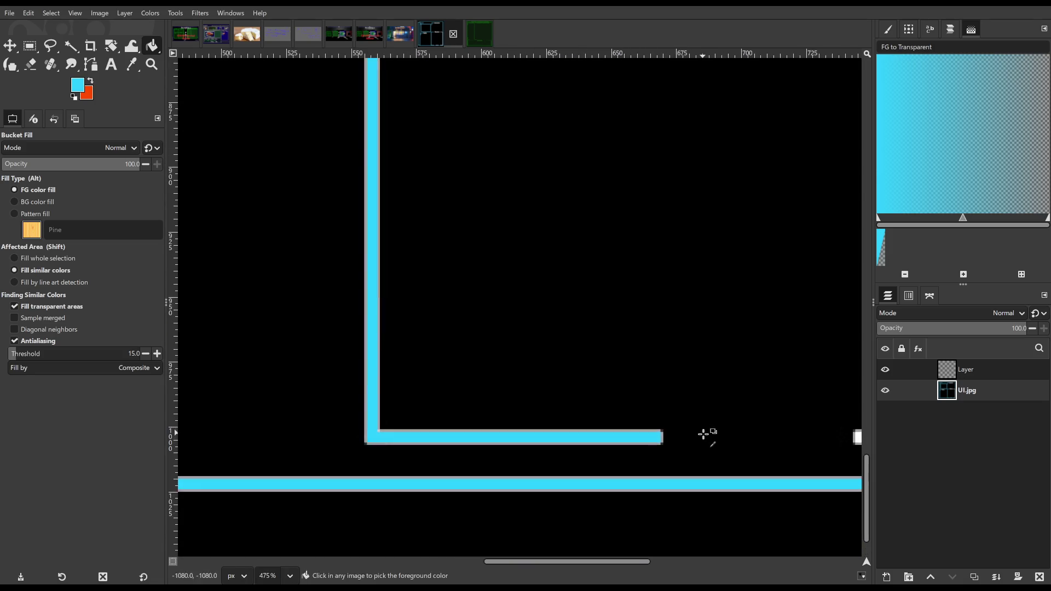
scroll(706, 432, "down", 1)
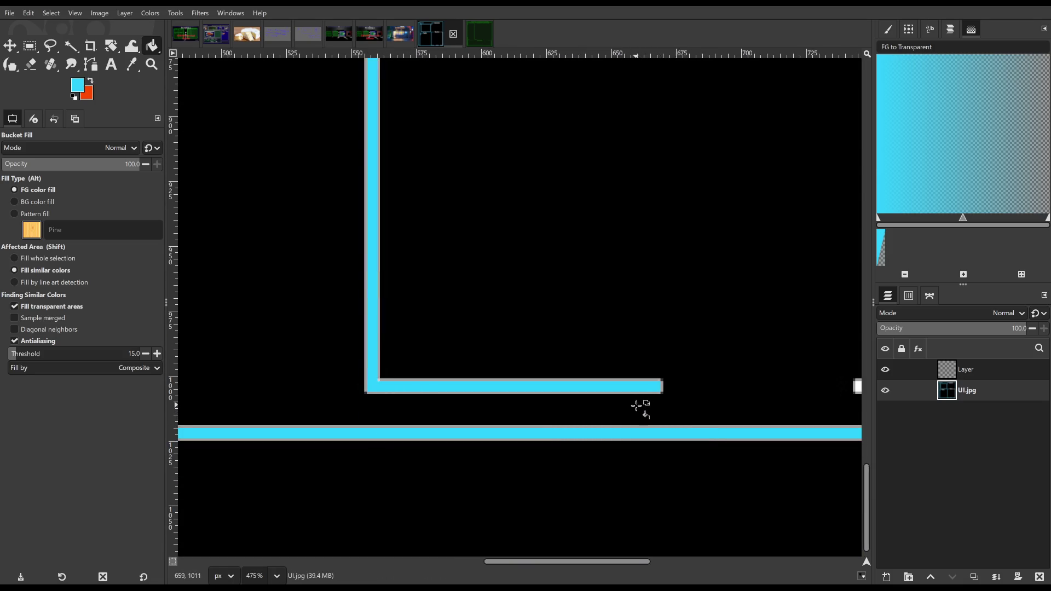
scroll(710, 402, "down", 5, "ctrl")
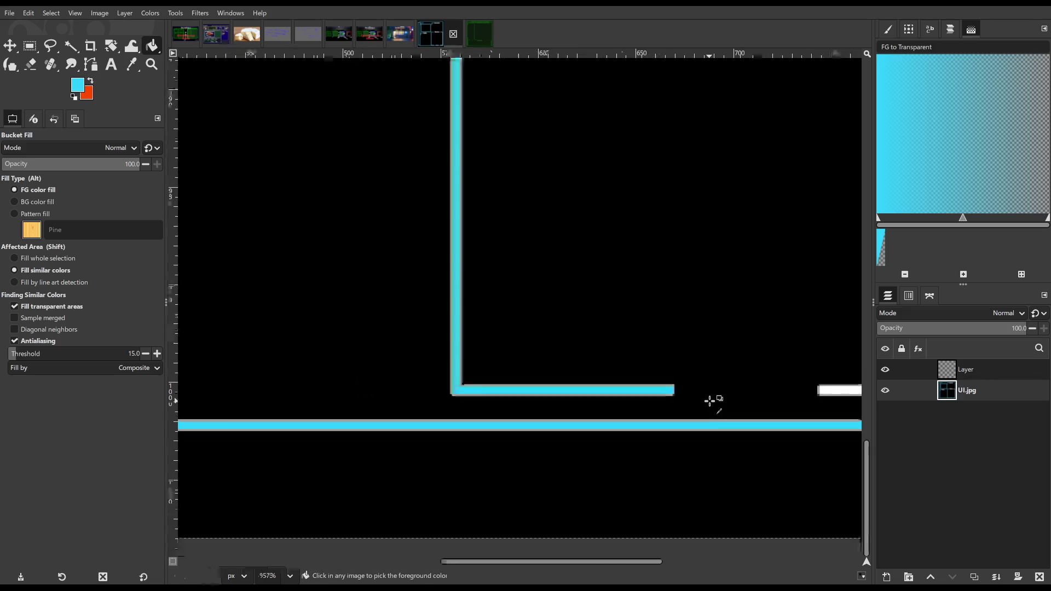
Recolour the bottom bar segment cyan and check the image's right edge
left_click(838, 391)
scroll(835, 394, "down", 15, "ctrl")
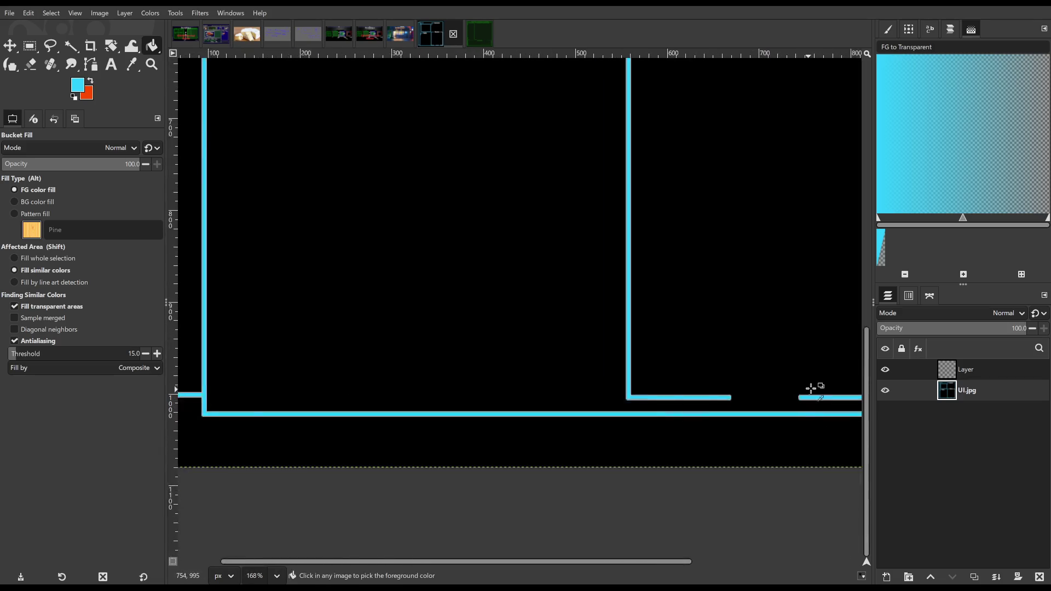
scroll(859, 368, "down", 5, "ctrl")
scroll(857, 365, "up", 12, "ctrl")
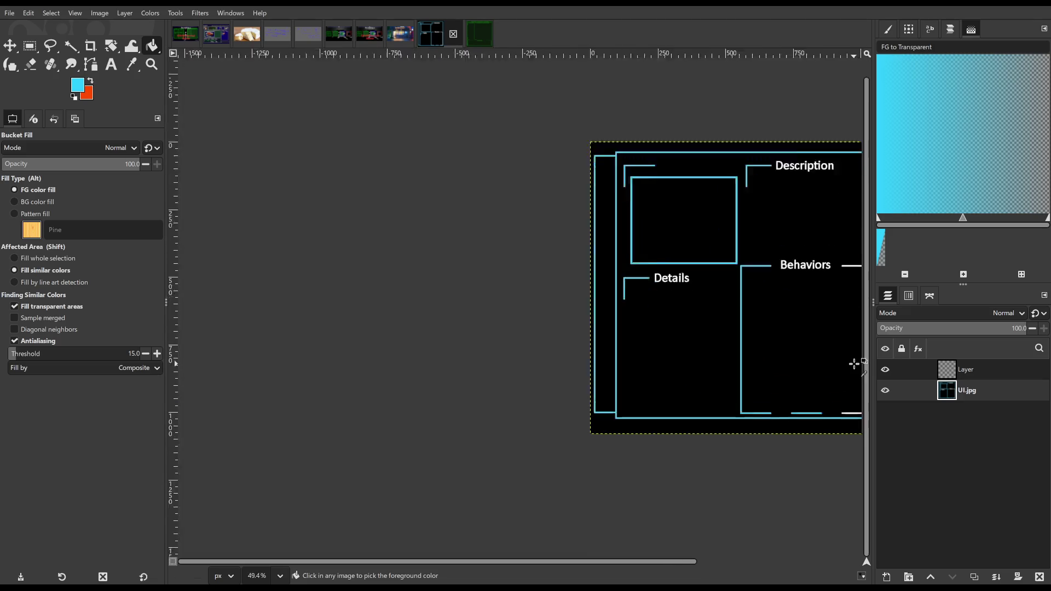
left_click_drag(684, 560, 737, 558)
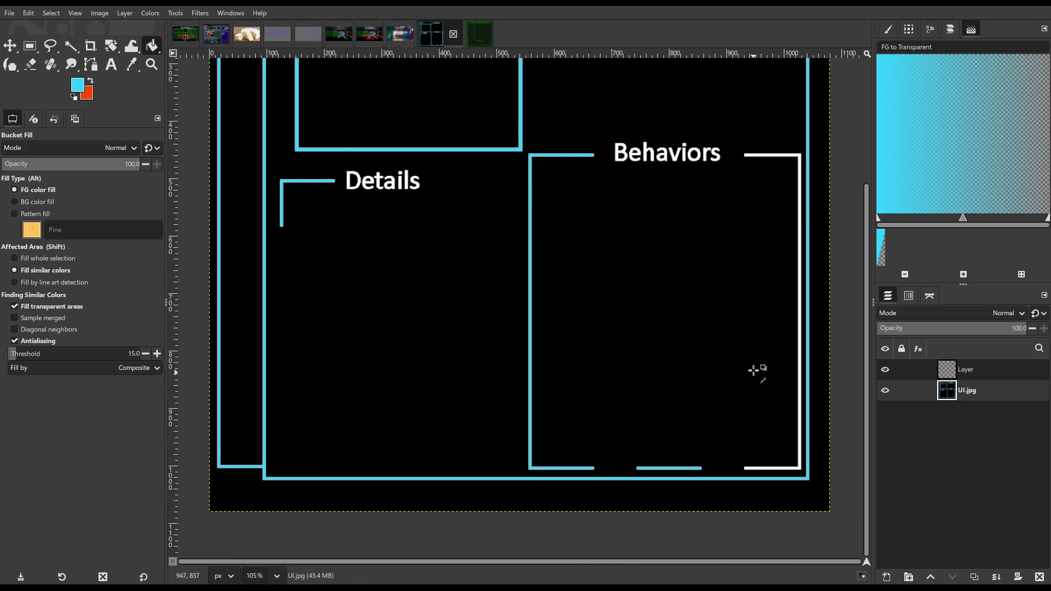
scroll(810, 412, "up", 4, "ctrl")
scroll(809, 410, "up", 4, "ctrl")
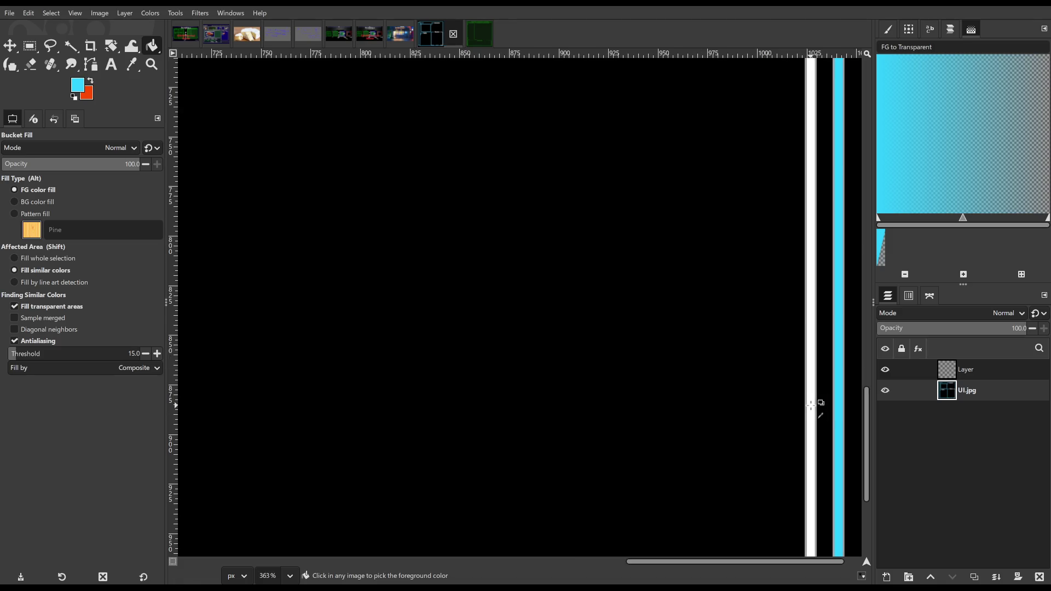
scroll(697, 375, "down", 6, "ctrl")
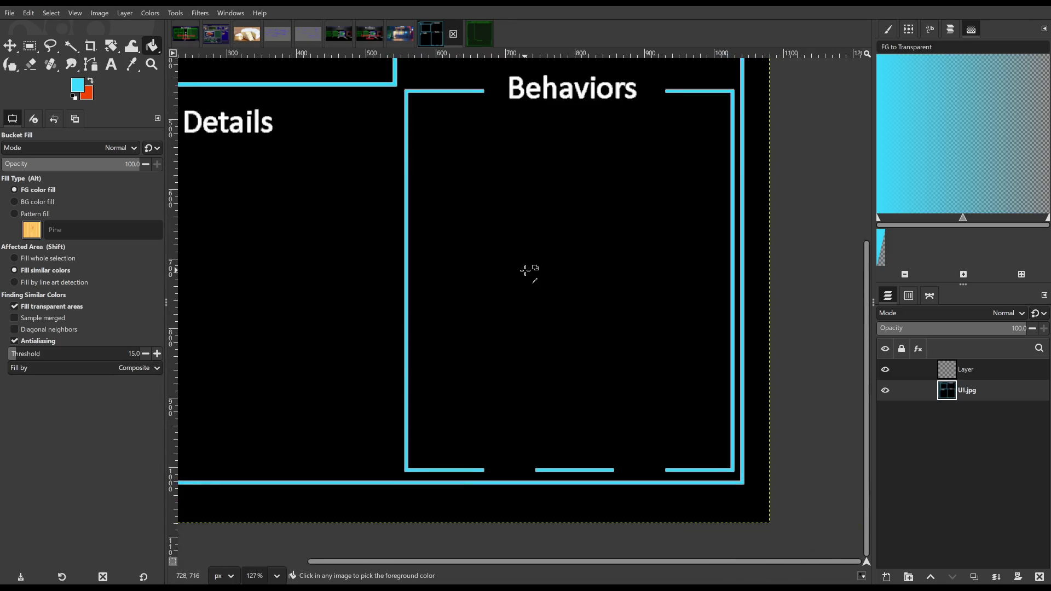
scroll(466, 219, "down", 3, "ctrl")
scroll(430, 181, "up", 3, "ctrl")
scroll(512, 219, "up", 3)
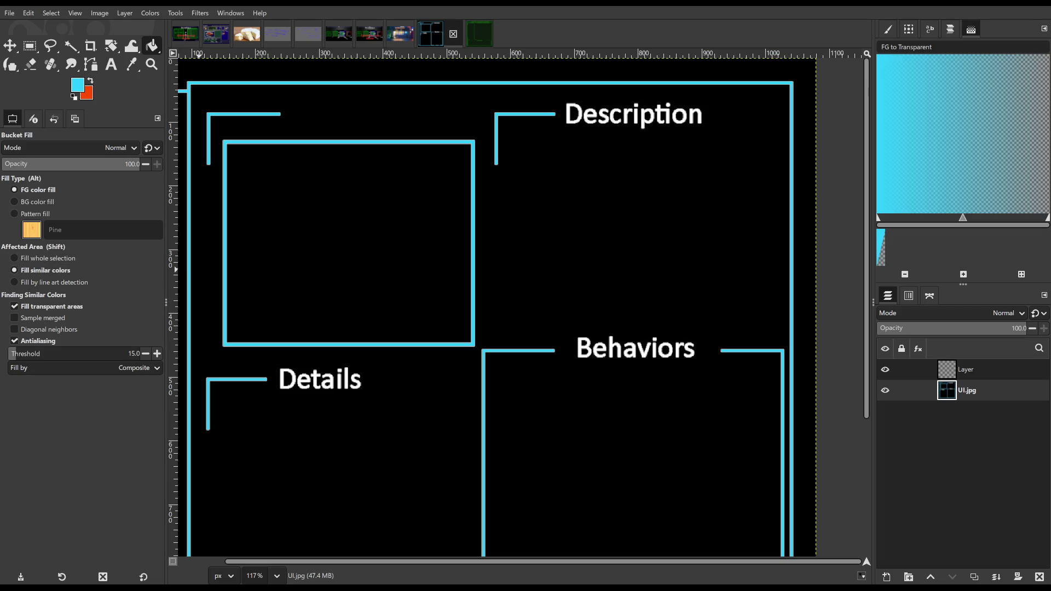
Fill the overlay layer with cyan and set its opacity to 1
key("minus")
key("minus")
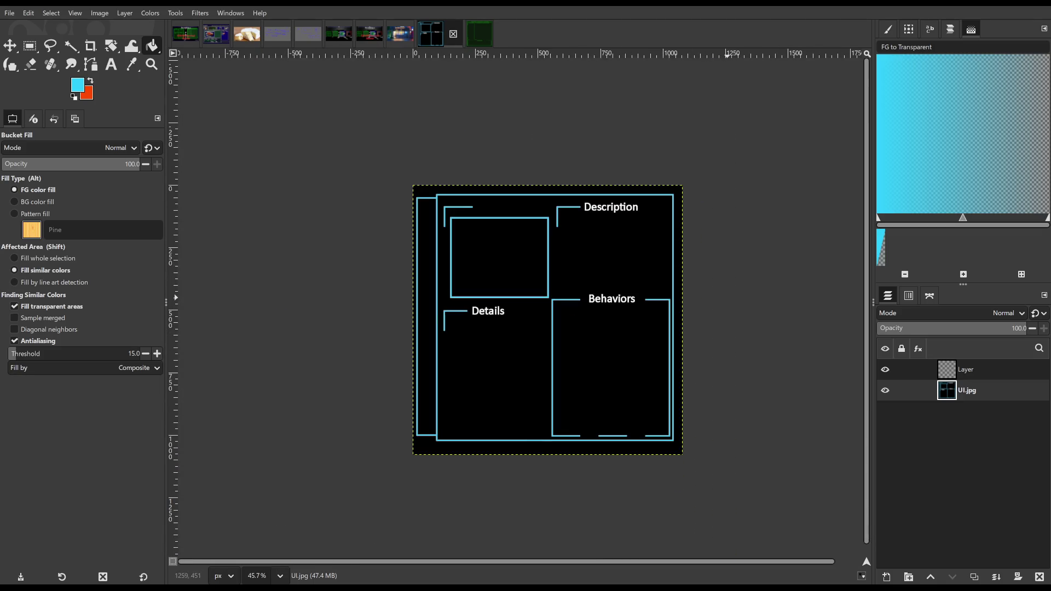
left_click(966, 369)
left_click(602, 302)
left_click_drag(914, 329, 878, 327)
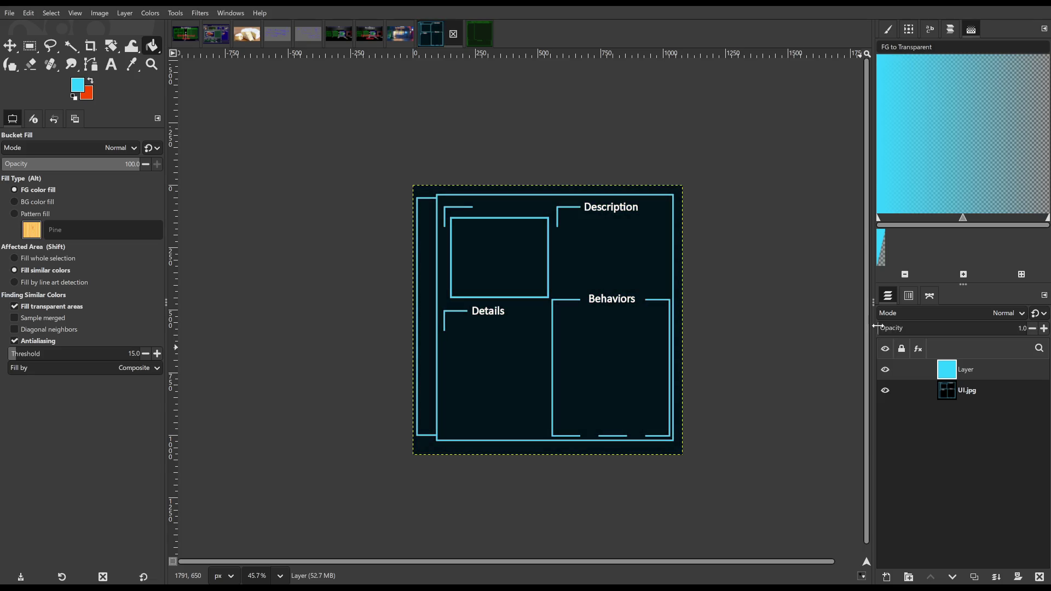
left_click(876, 326)
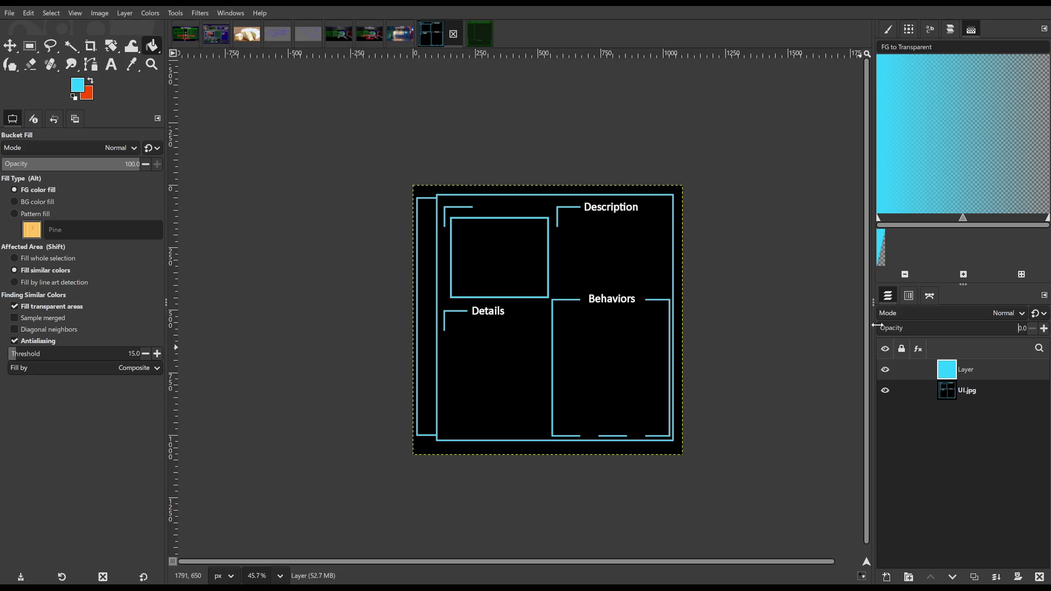
left_click(1044, 329)
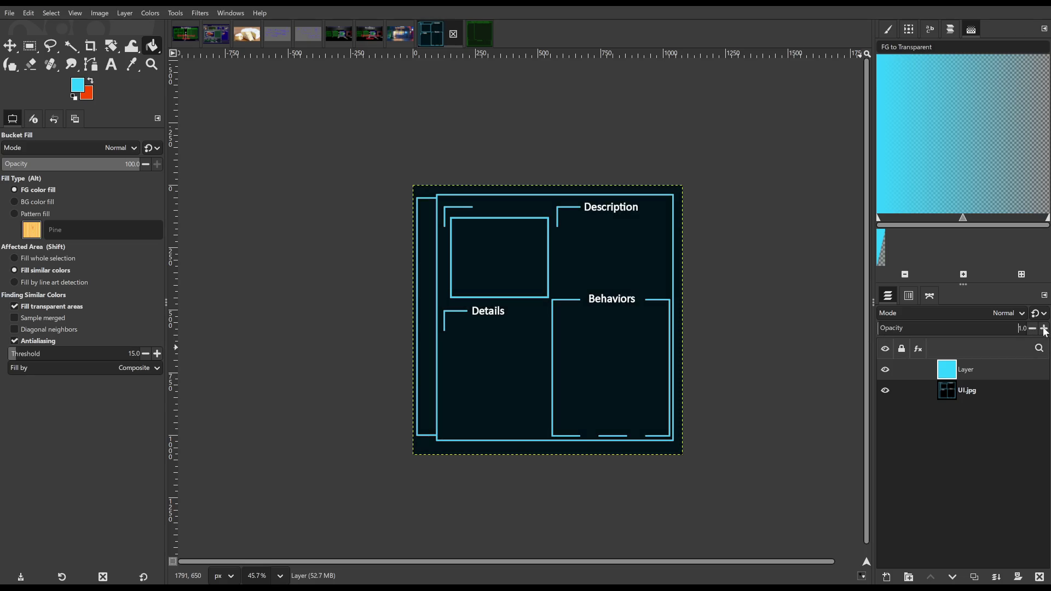
scroll(534, 257, "up", 3)
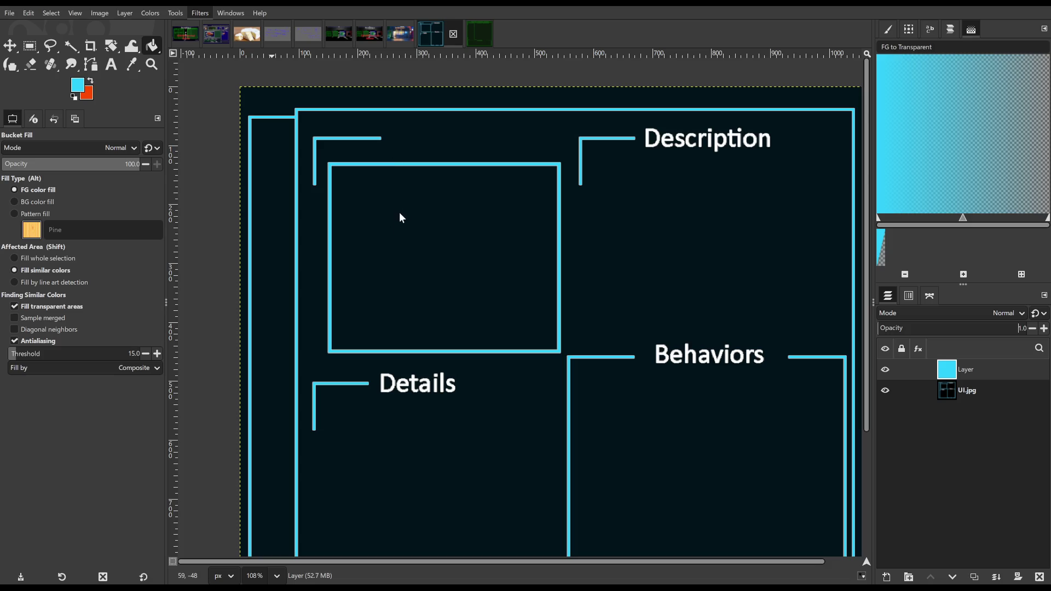
Add a faint horizontal-line texture filter to the overlay and export over UI.jpg
key("ctrl+f")
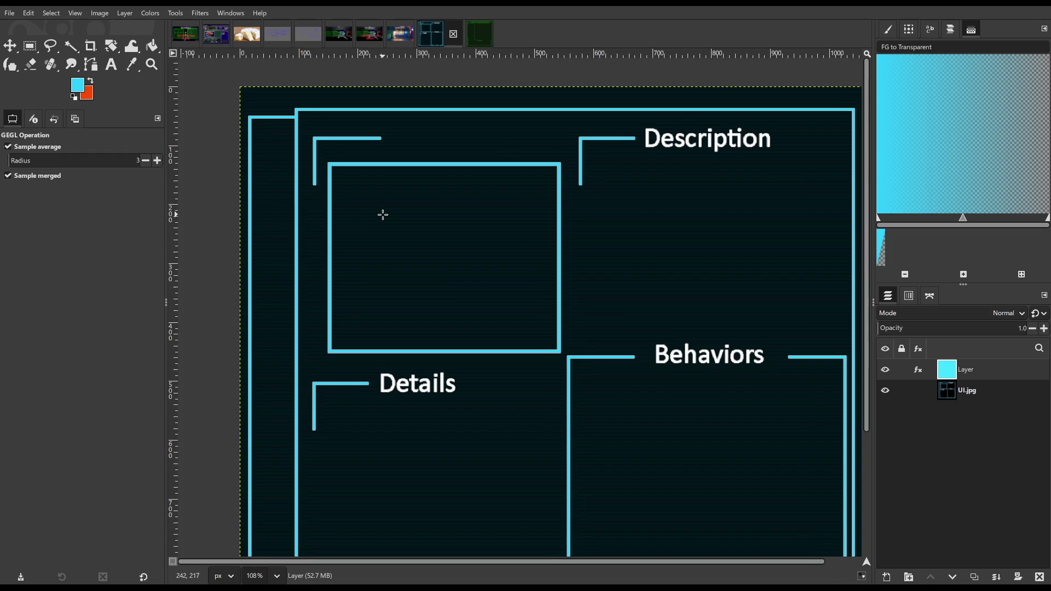
scroll(382, 215, "down", 3, "ctrl")
scroll(430, 269, "up", 3, "ctrl")
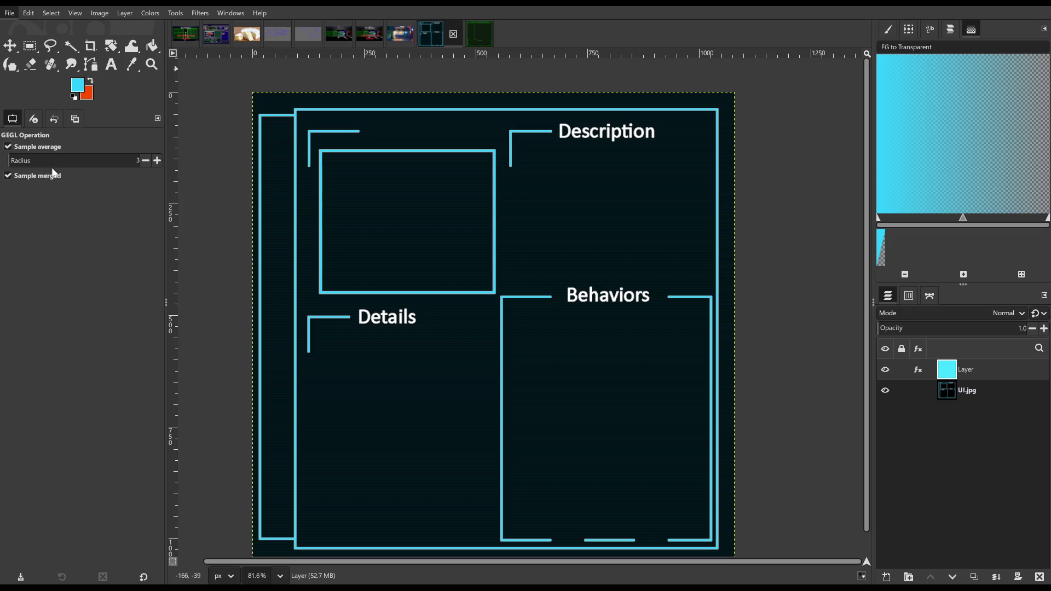
key("ctrl+e")
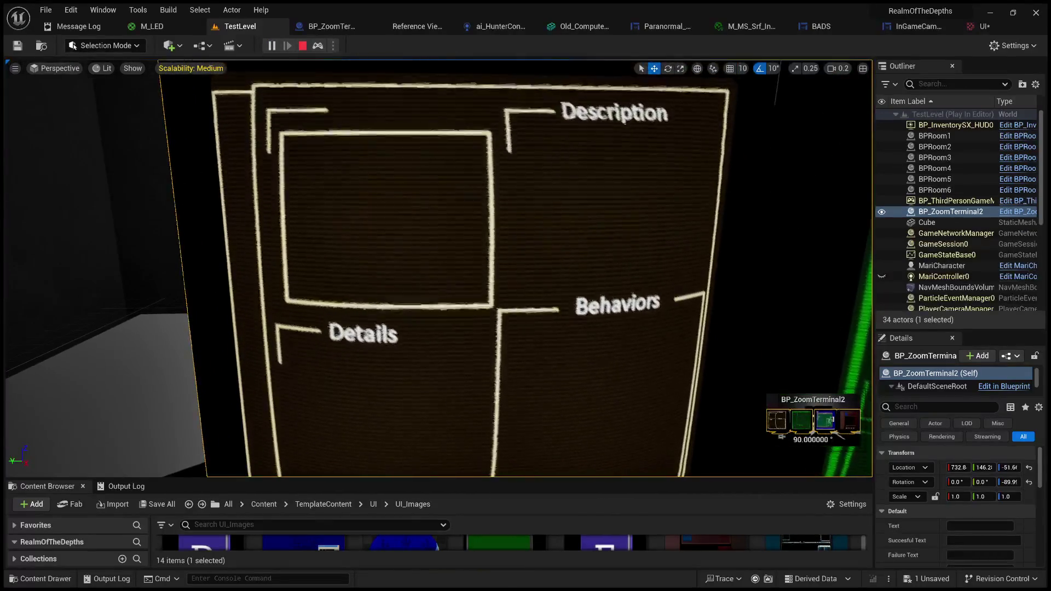
Stop the running play session and resize the Content Browser up and back down
key("shift+F1")
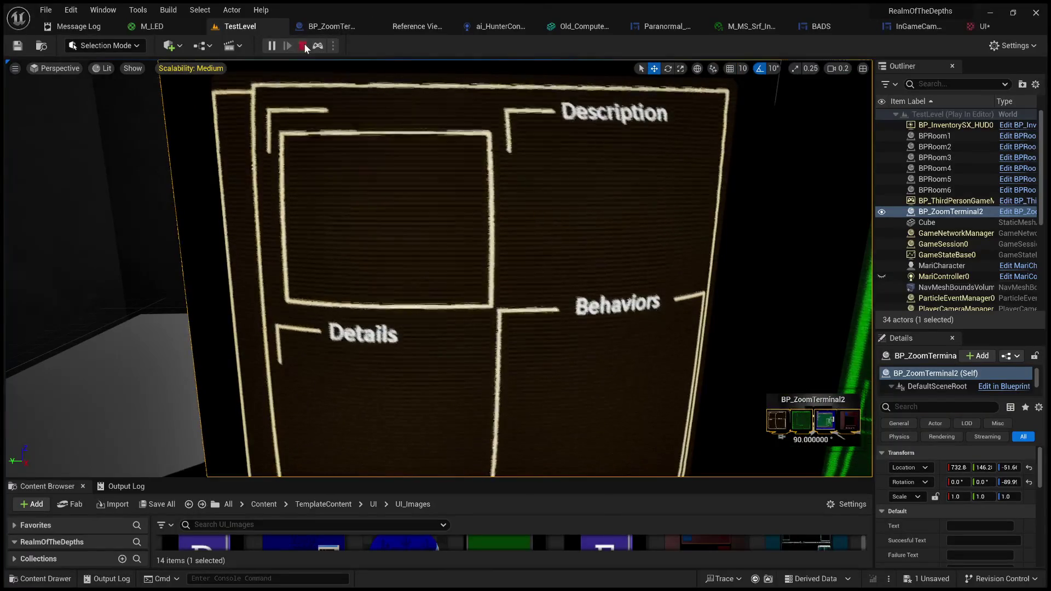
left_click(303, 46)
left_click_drag(680, 482, 683, 244)
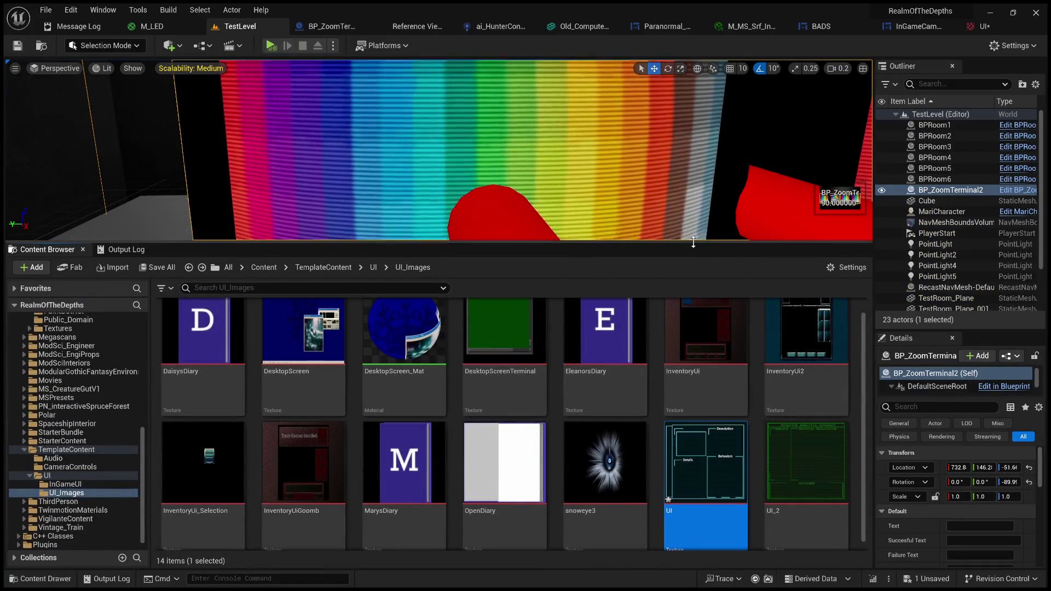
left_click_drag(707, 244, 707, 465)
Play the test level, stop it, and restart it with Alt+P
left_click(270, 45)
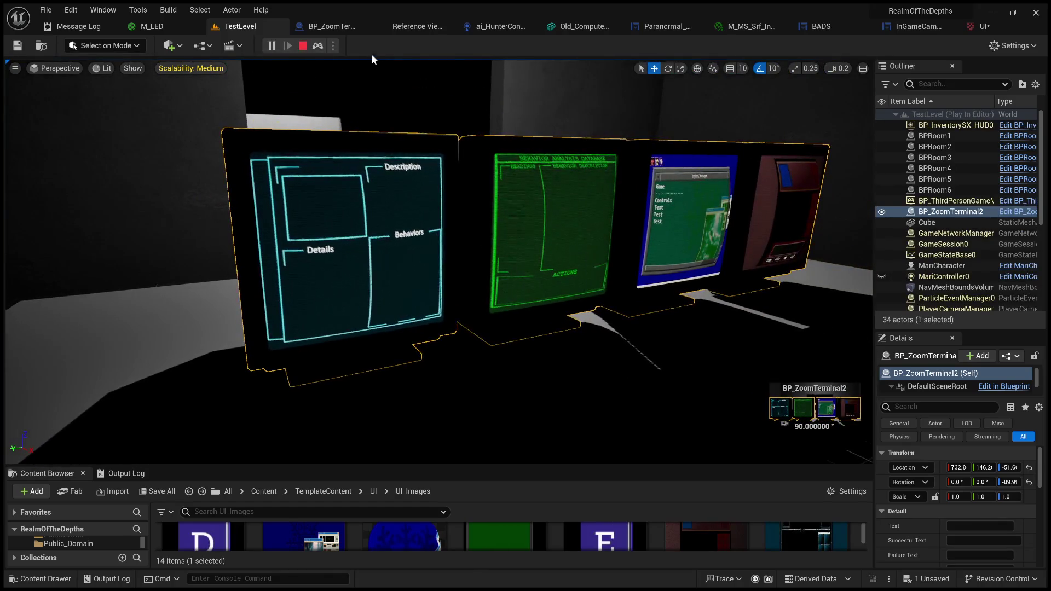
left_click(302, 47)
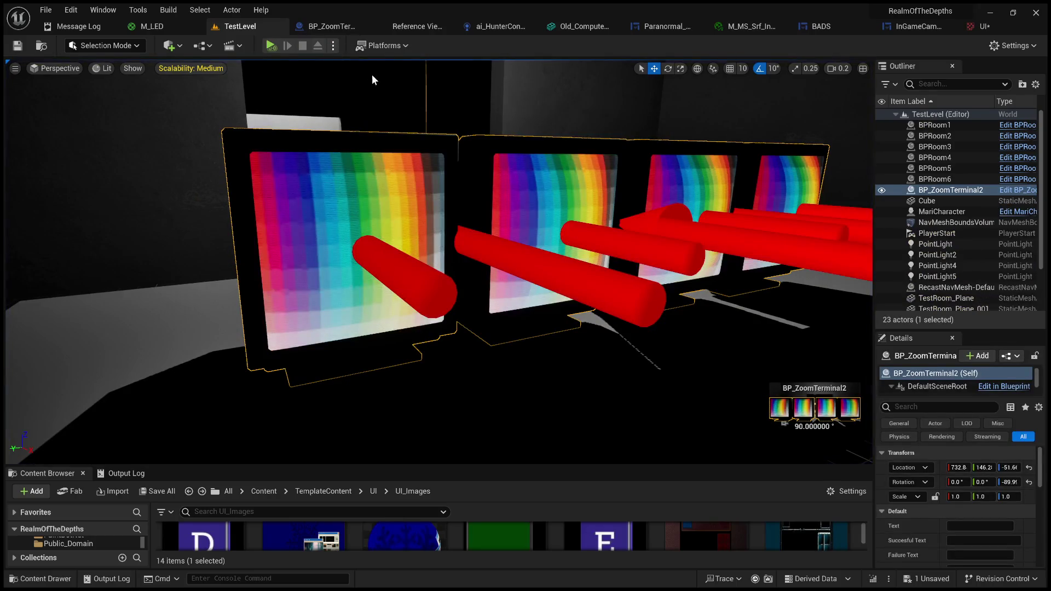
key("alt+p")
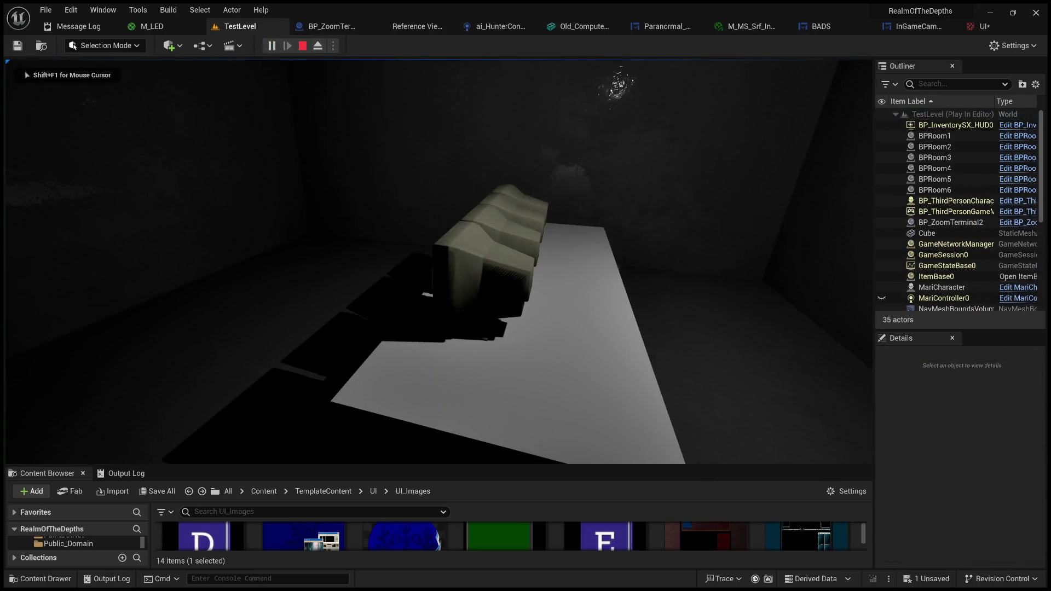
Go fullscreen with F11 and page through the terminals to the green database screen
key("F11")
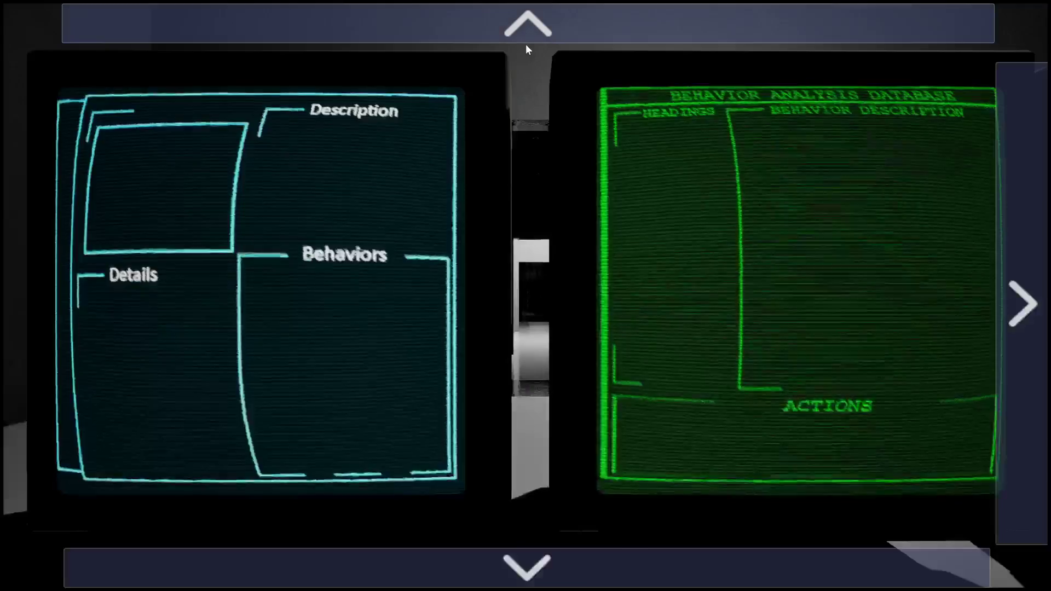
left_click(1016, 240)
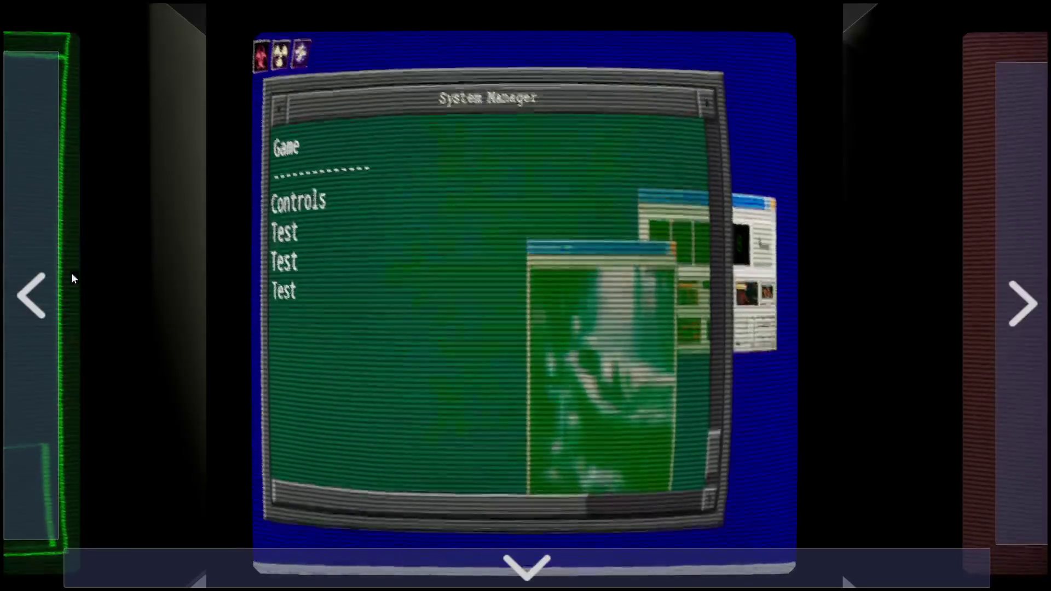
left_click(47, 272)
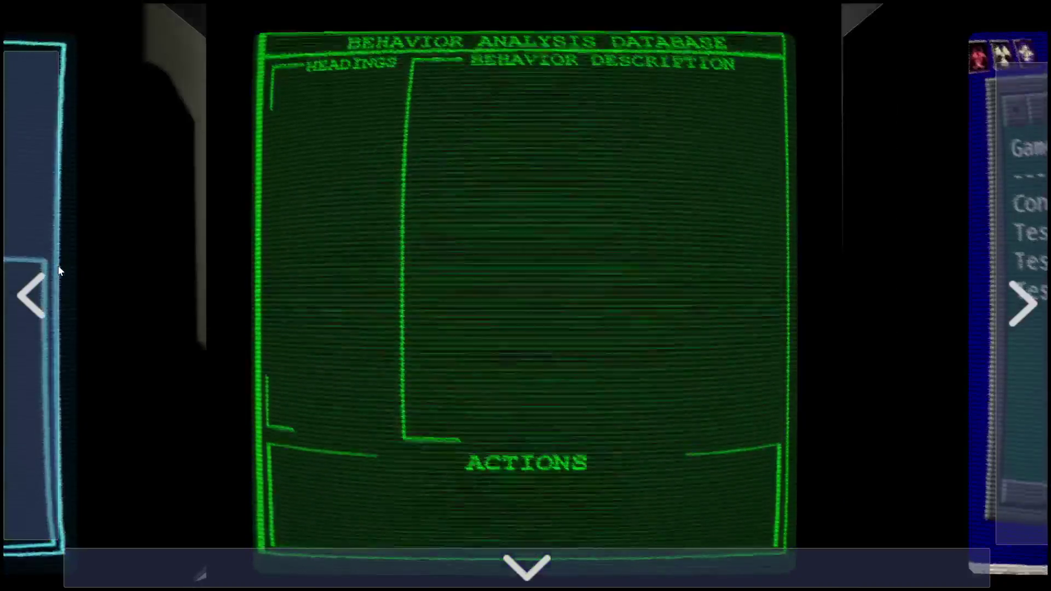
left_click(60, 271)
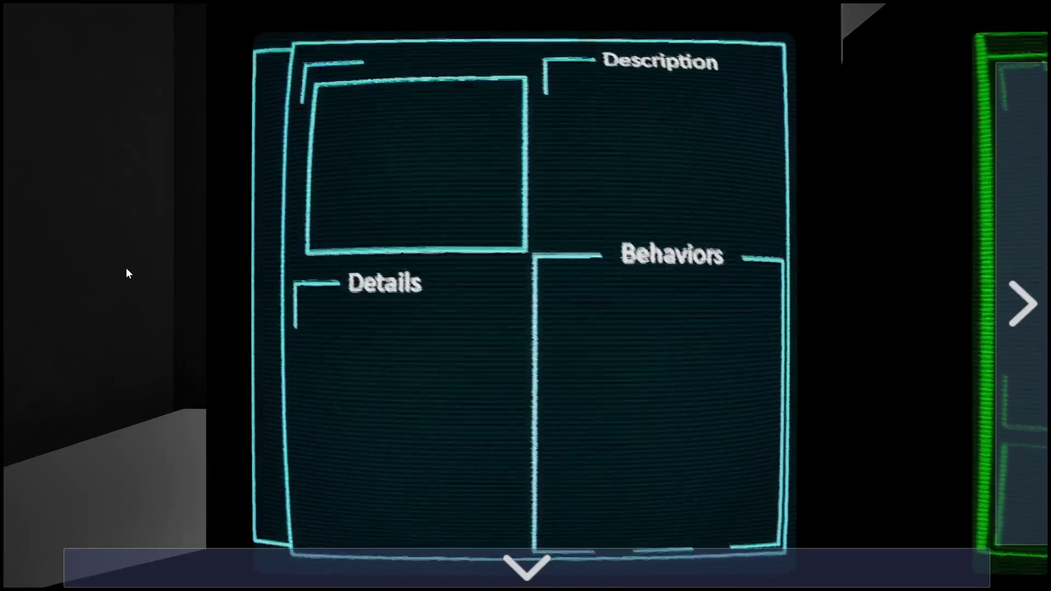
Flip between the green Behavior Analysis Database panel and the cyan panel, ending on cyan
left_click(1013, 254)
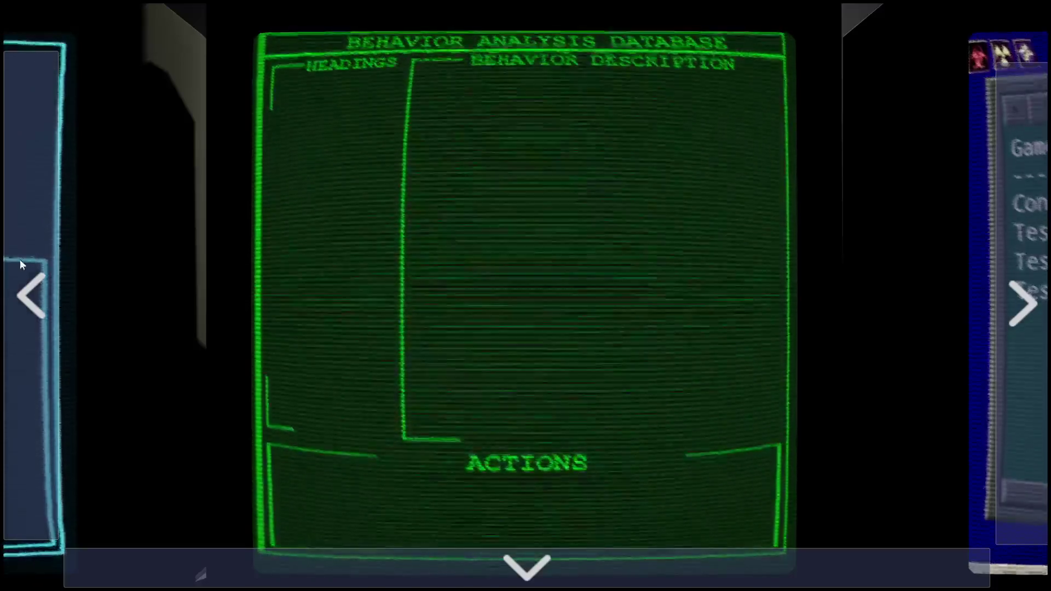
left_click(21, 262)
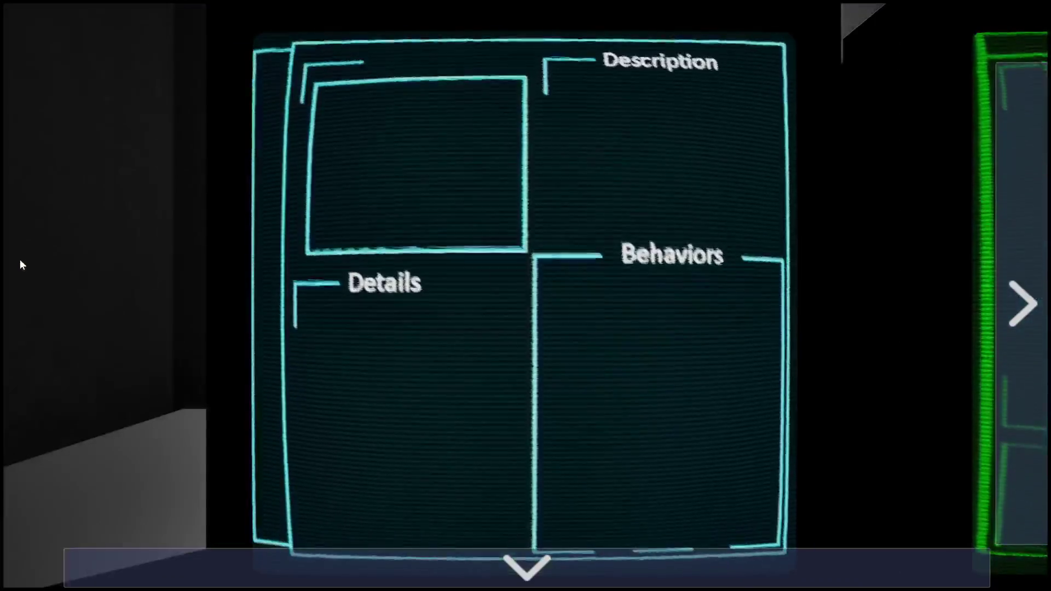
left_click(994, 288)
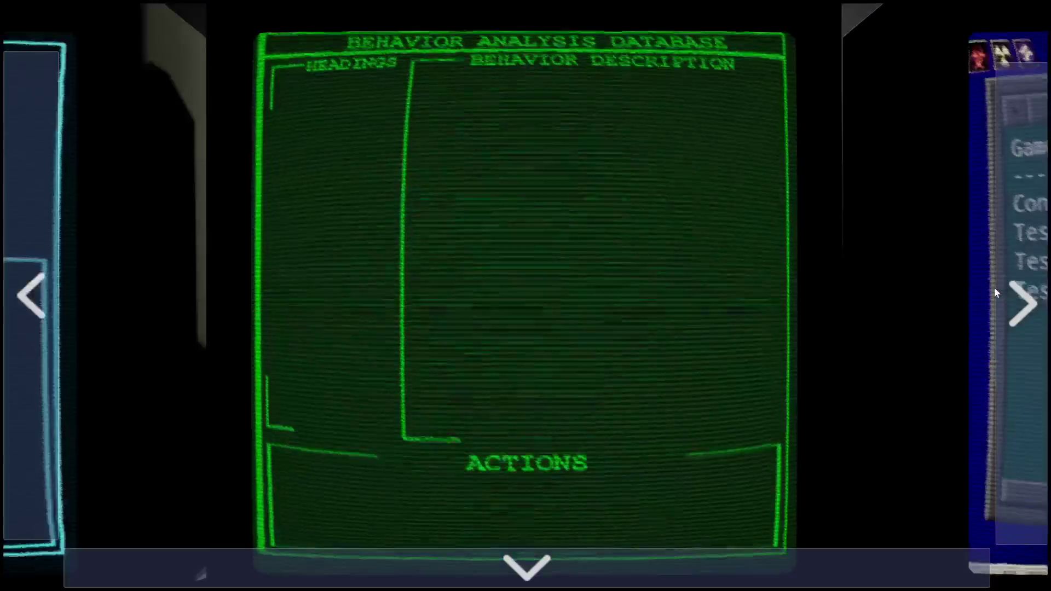
left_click(36, 280)
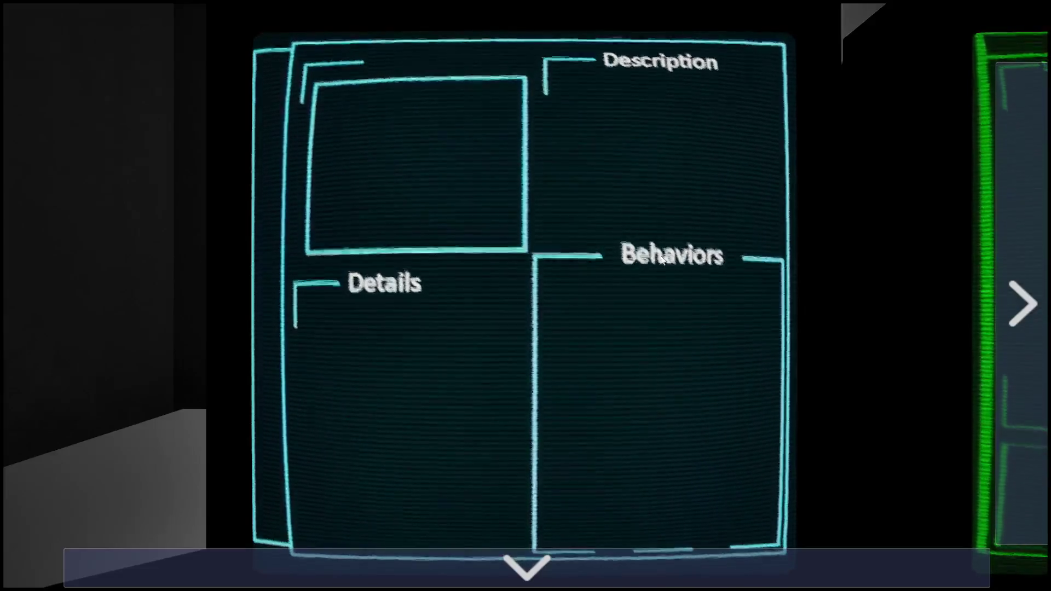
left_click(1000, 252)
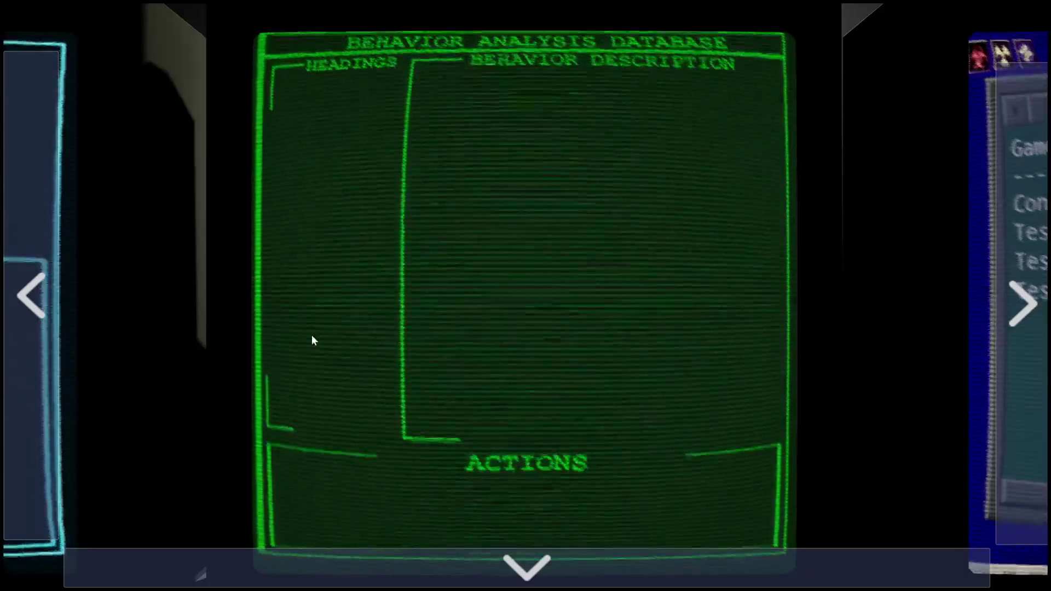
left_click(34, 317)
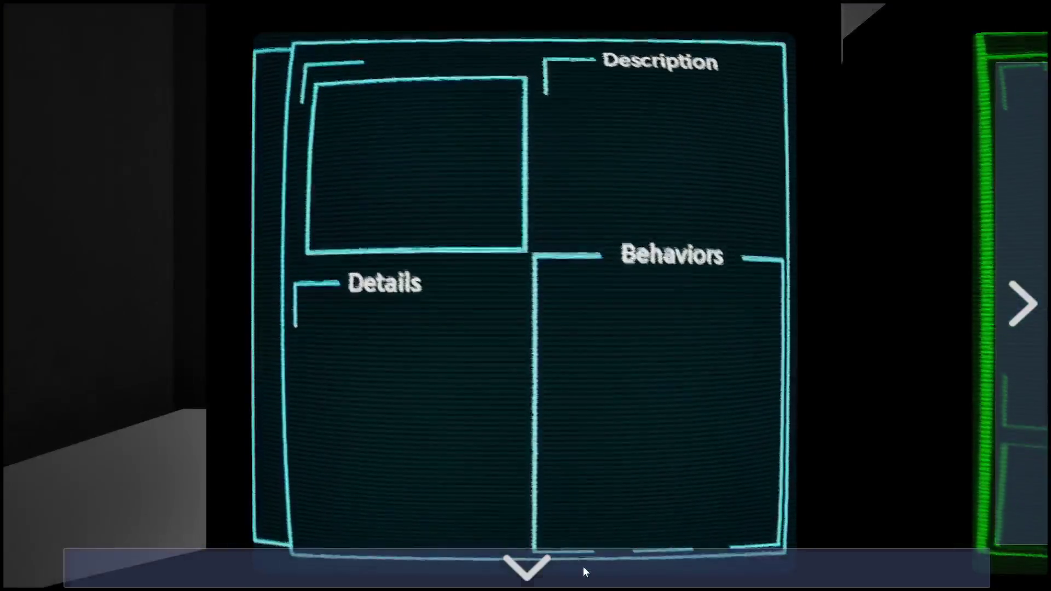
Zoom out twice to show all four monitors, then exit the game with Escape
left_click(582, 566)
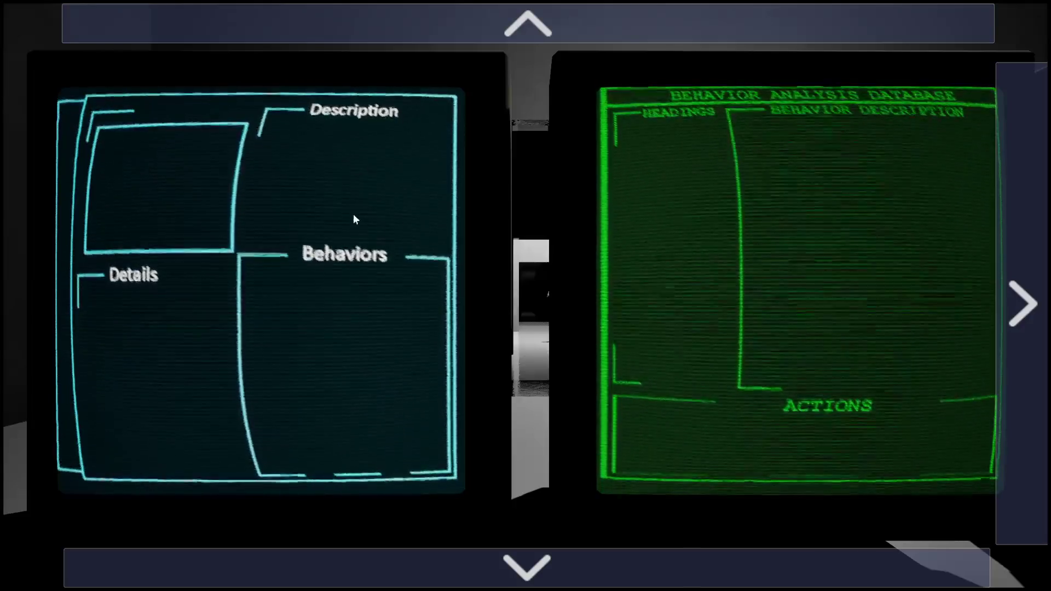
left_click(546, 563)
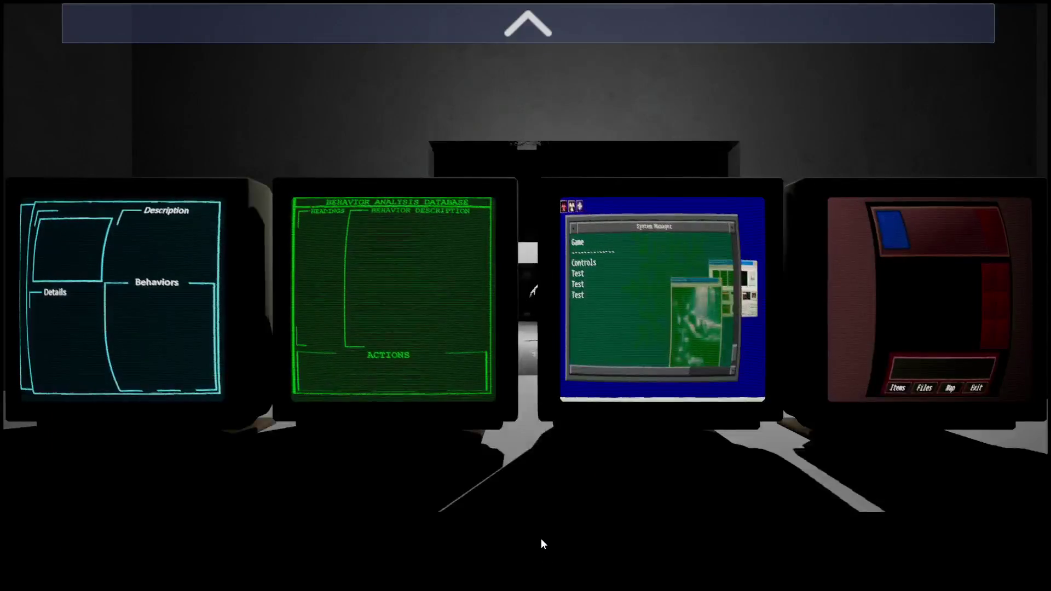
key("Escape")
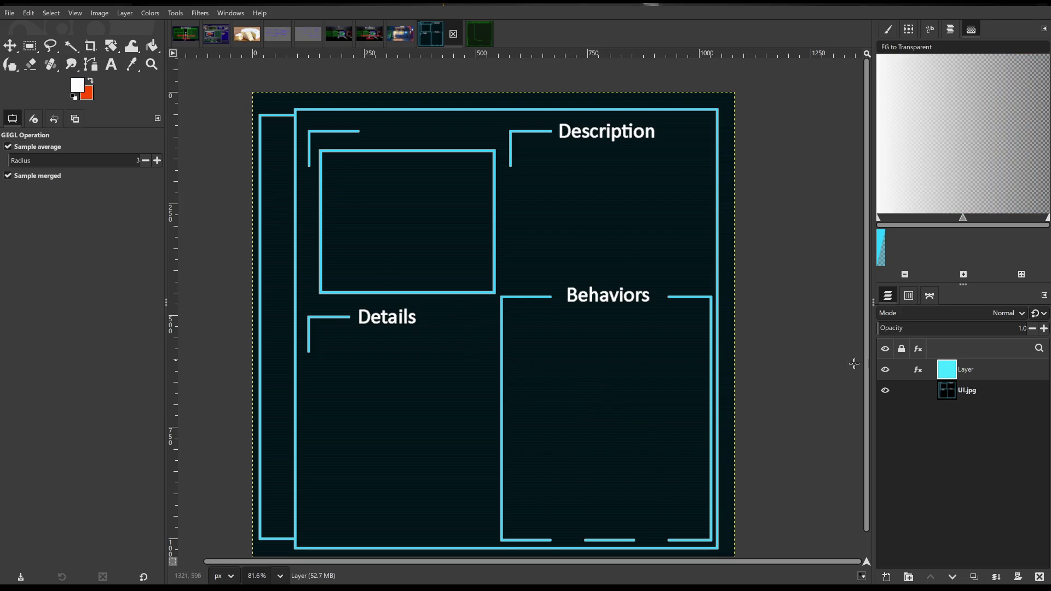
Undo the cyan tint edits, remove that layer, and add a new transparent layer
key("ctrl+z")
key("ctrl+z")
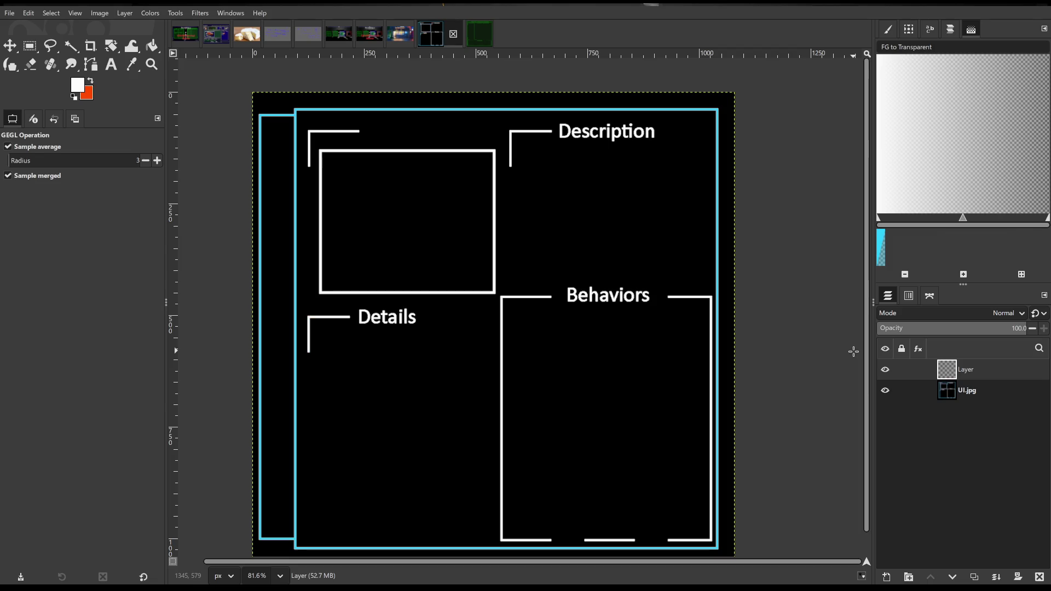
key("ctrl+z")
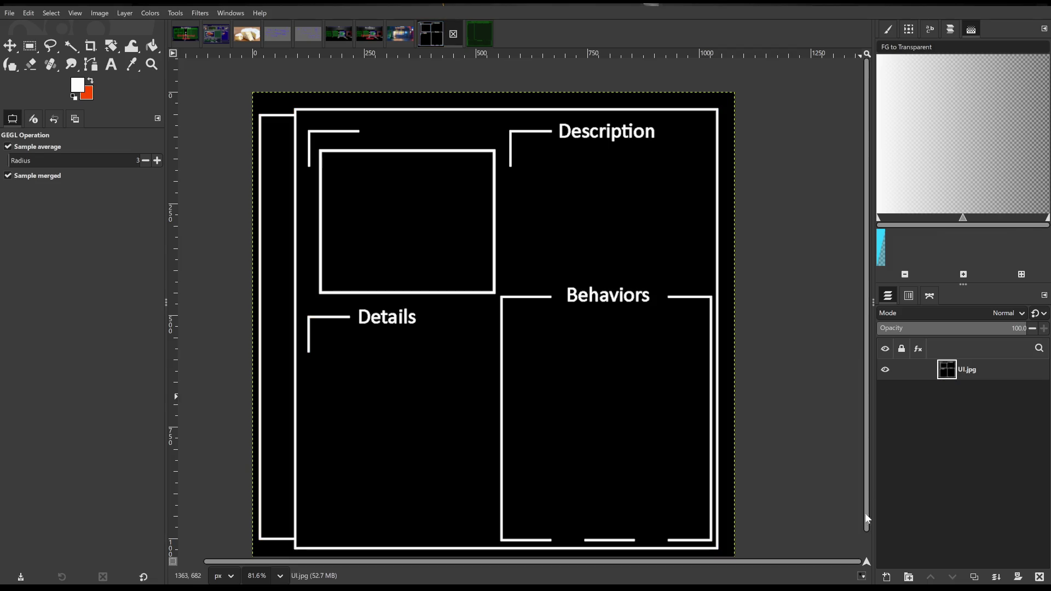
key("ctrl+y")
Fill the new layer white, lower its opacity, and reapply the last filter
left_click(152, 45)
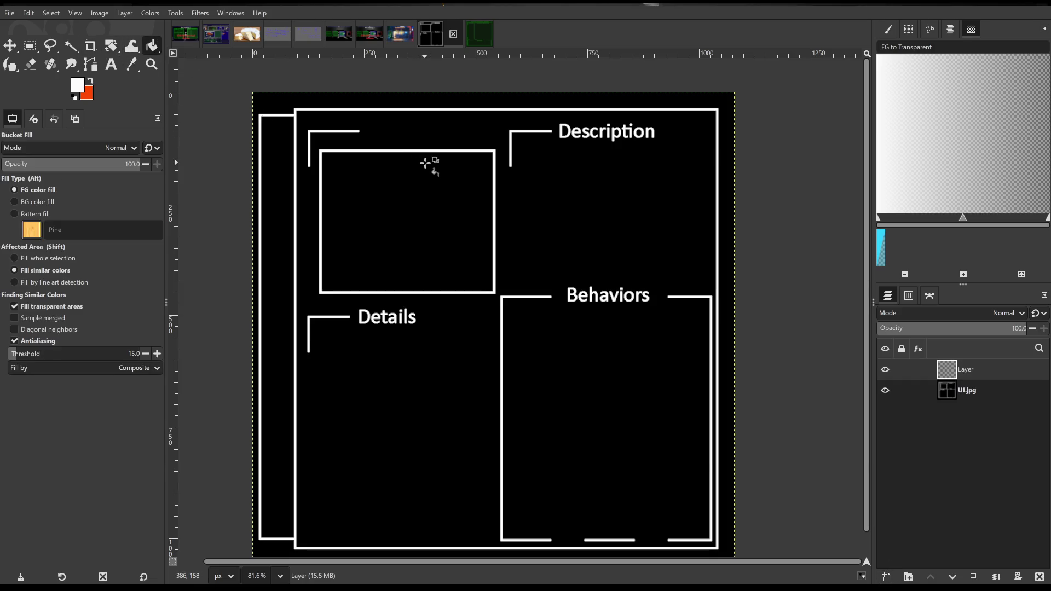
left_click(428, 162)
left_click_drag(916, 329, 876, 328)
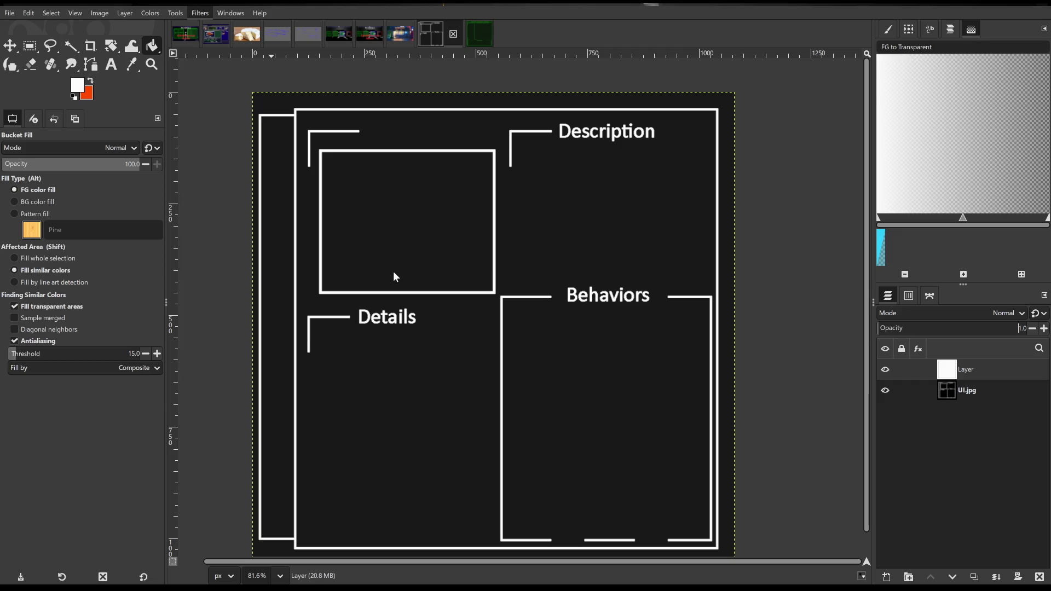
key("ctrl+f")
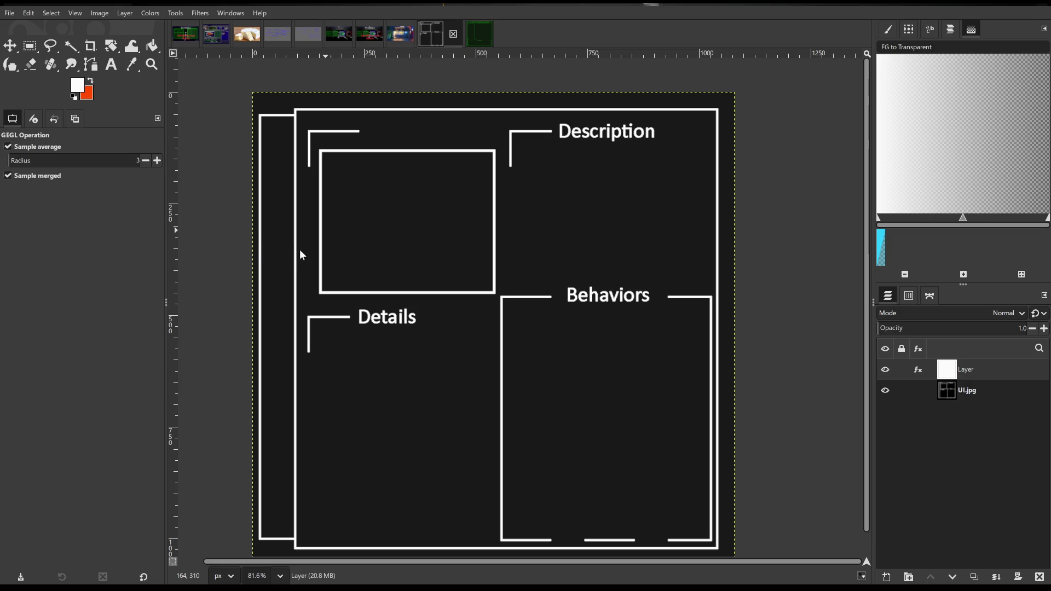
scroll(394, 262, "up", 4, "ctrl")
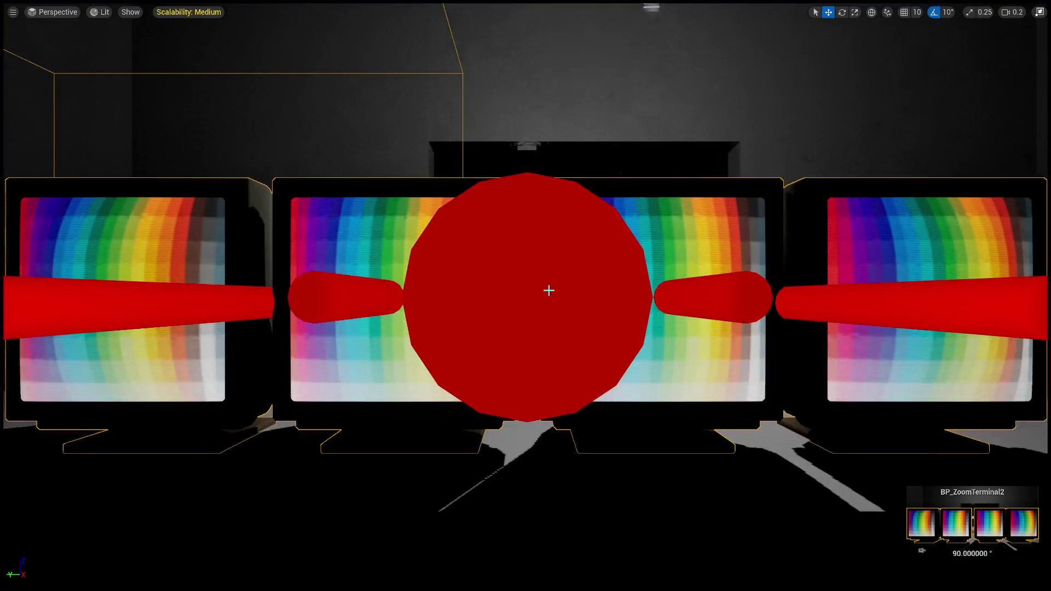
Open the UI texture, toggle its green channel preview, and save it
key("F11")
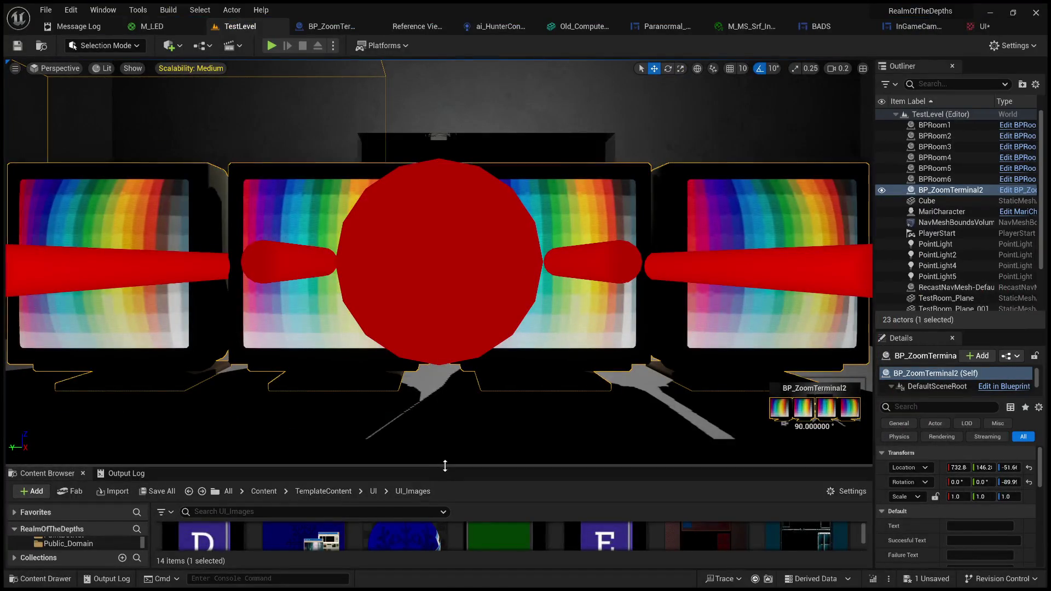
left_click_drag(447, 466, 447, 349)
scroll(679, 495, "down", 2)
scroll(706, 501, "up", 1)
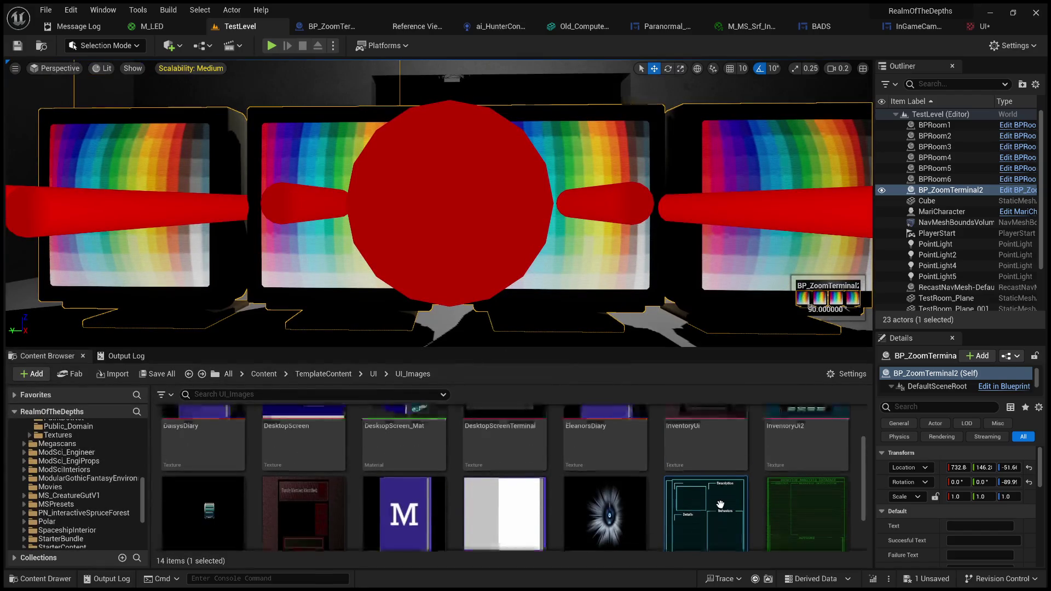
double_click(712, 509)
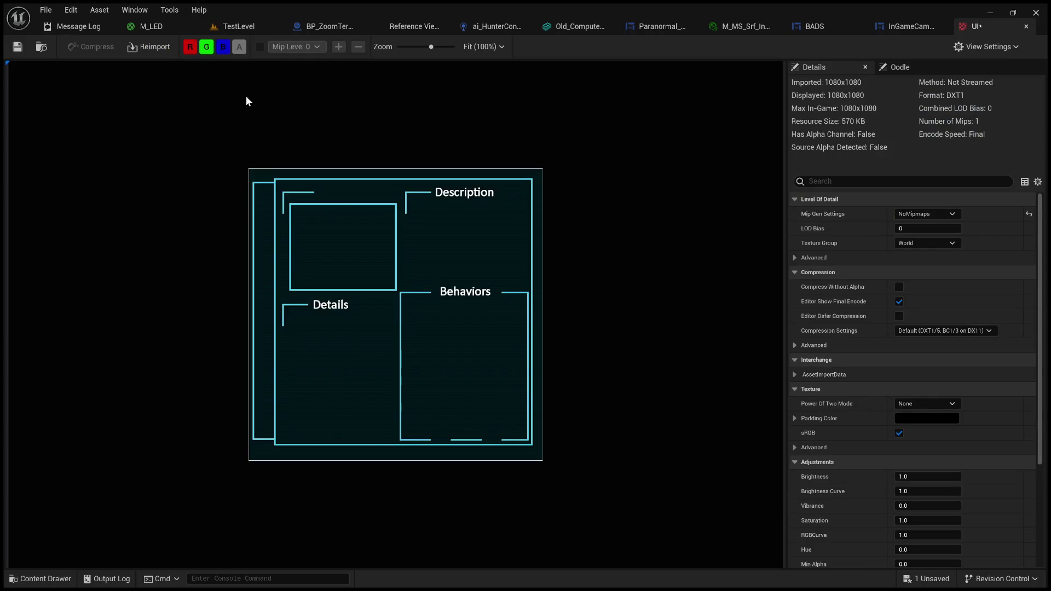
left_click(206, 47)
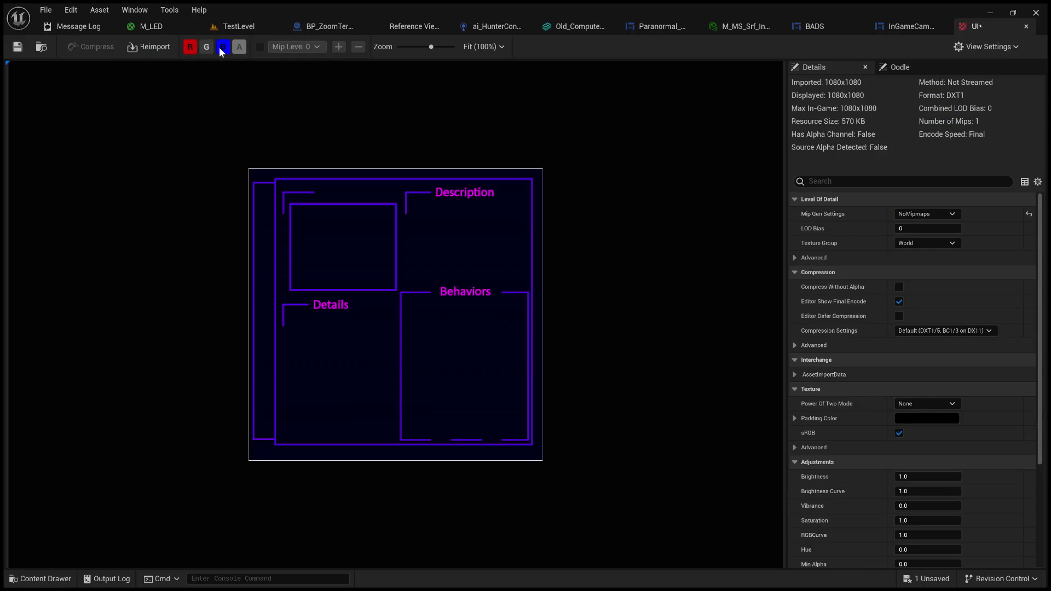
left_click(208, 47)
left_click(208, 47)
left_click(17, 46)
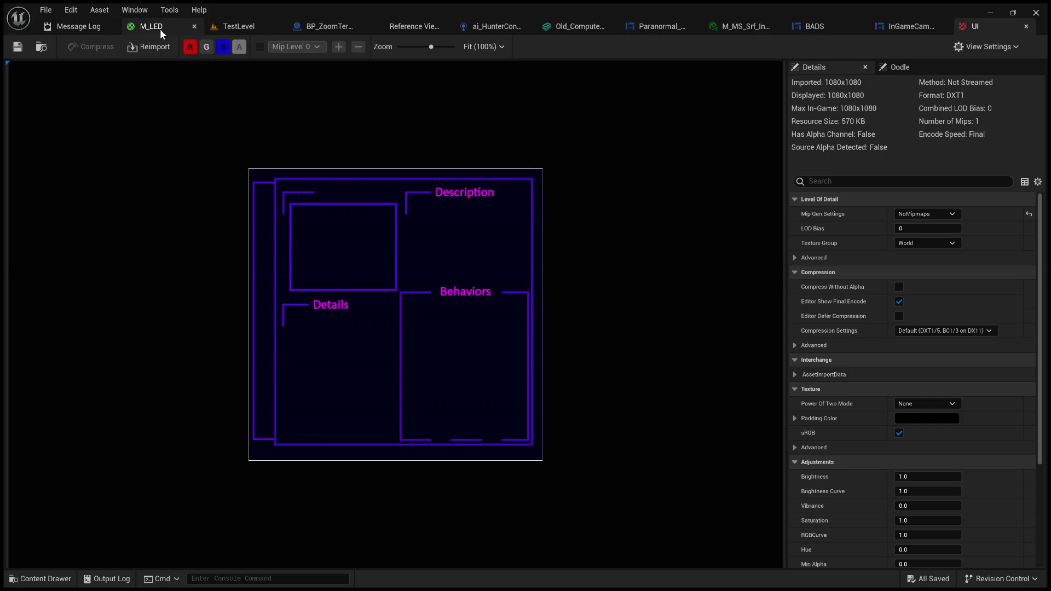
Play-test TestLevel with Alt+P and stop the session with Escape
left_click(172, 26)
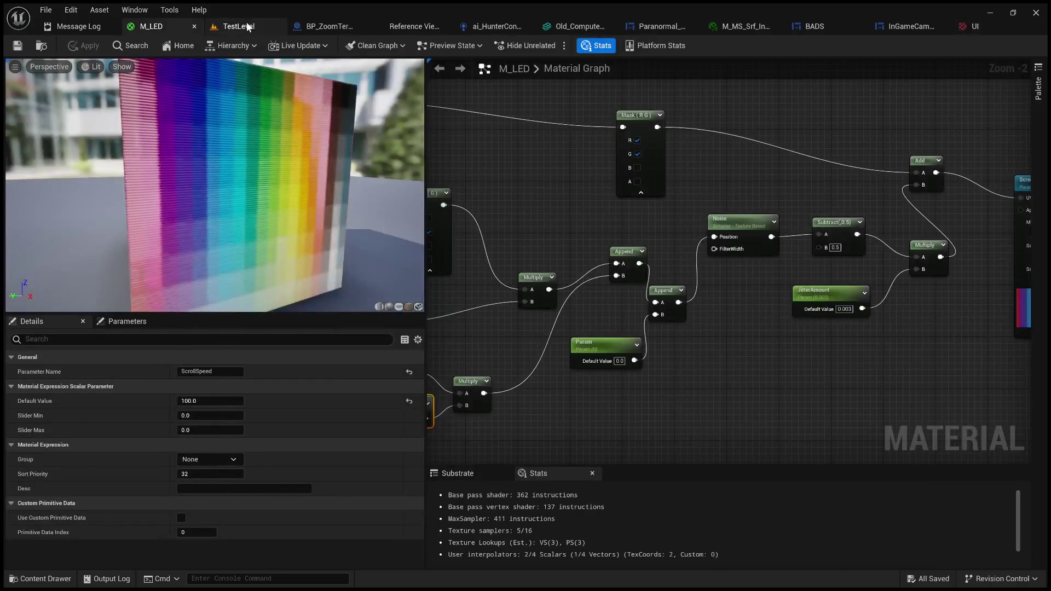
left_click(236, 27)
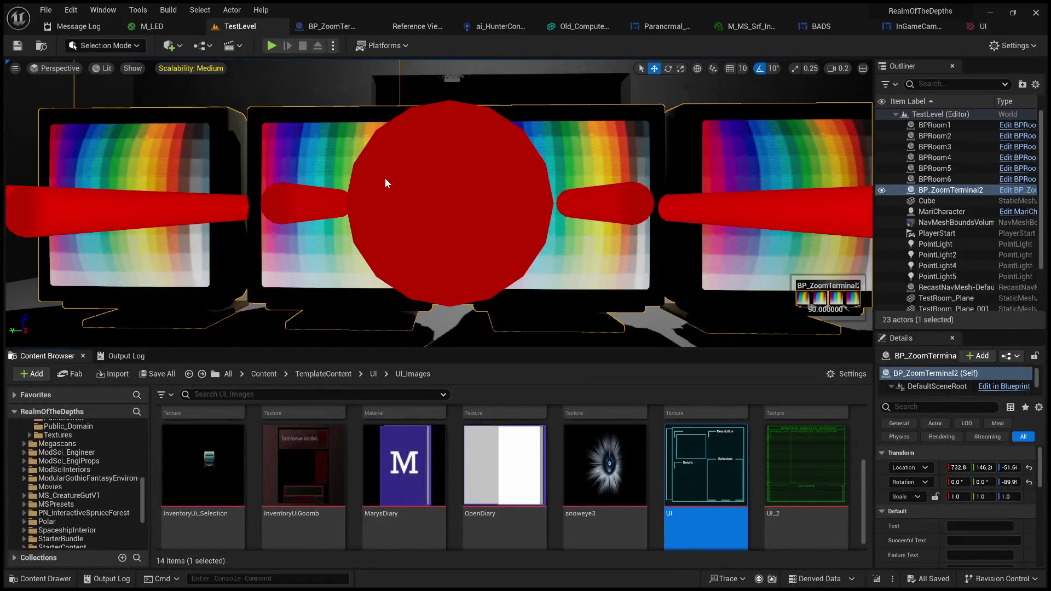
key("alt+p")
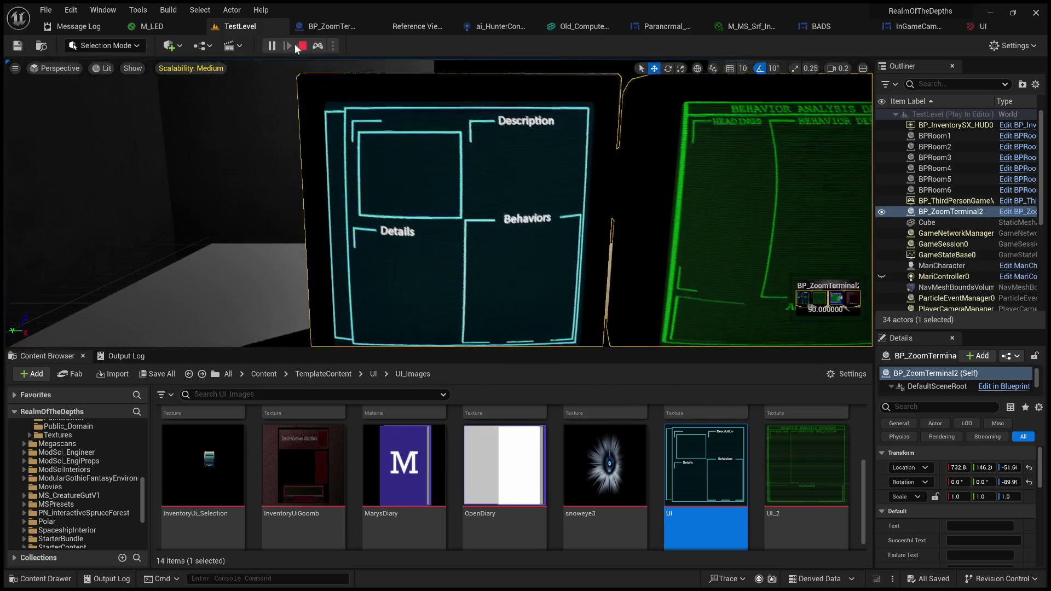
key("Escape")
left_click(990, 30)
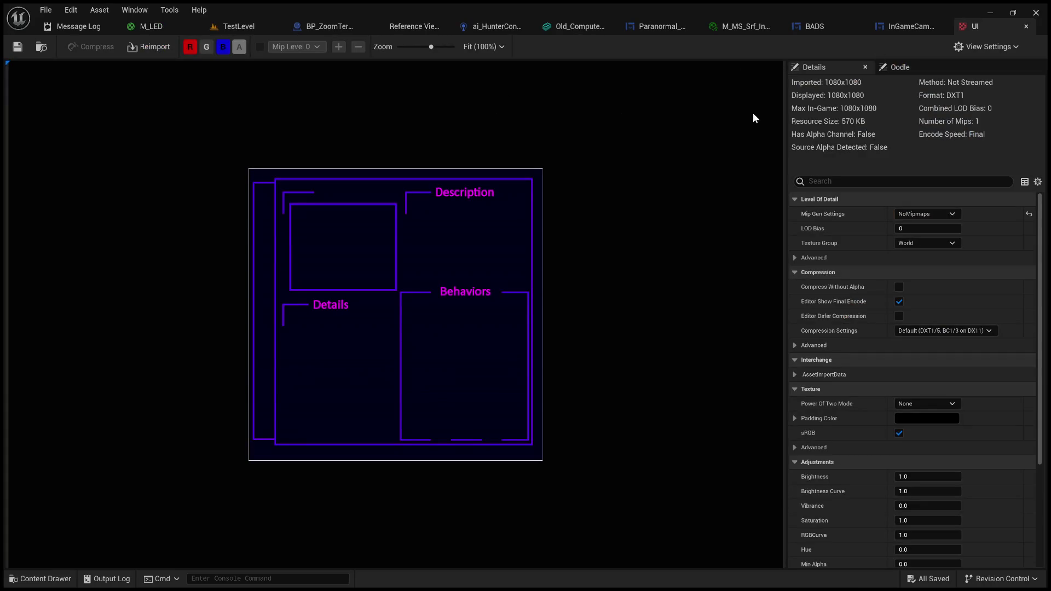
Toggle the green, blue and red channels in the UI texture preview
left_click(211, 48)
left_click(222, 47)
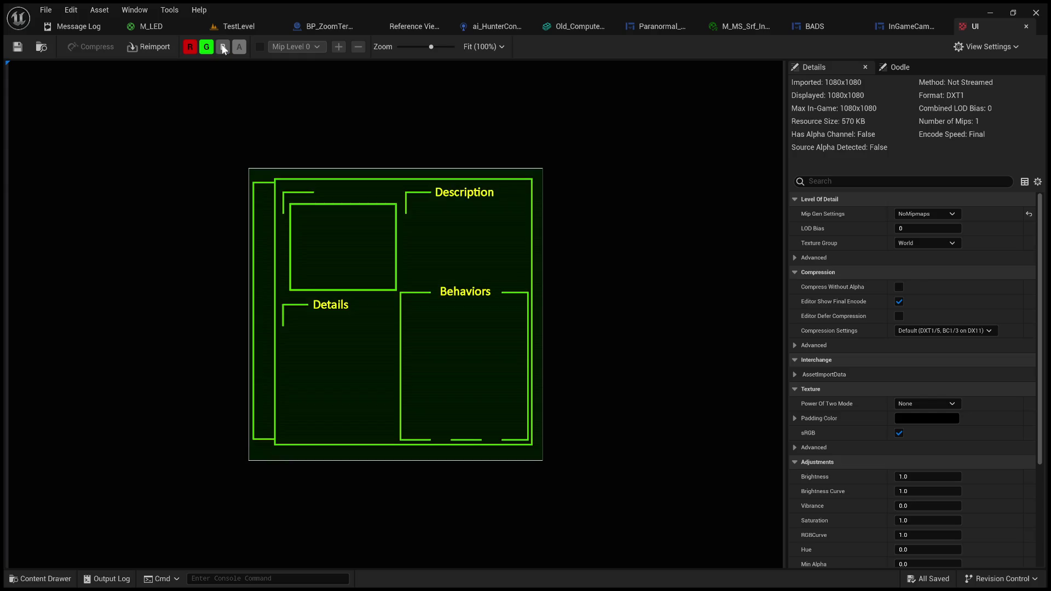
scroll(286, 255, "up", 5)
scroll(315, 265, "down", 3)
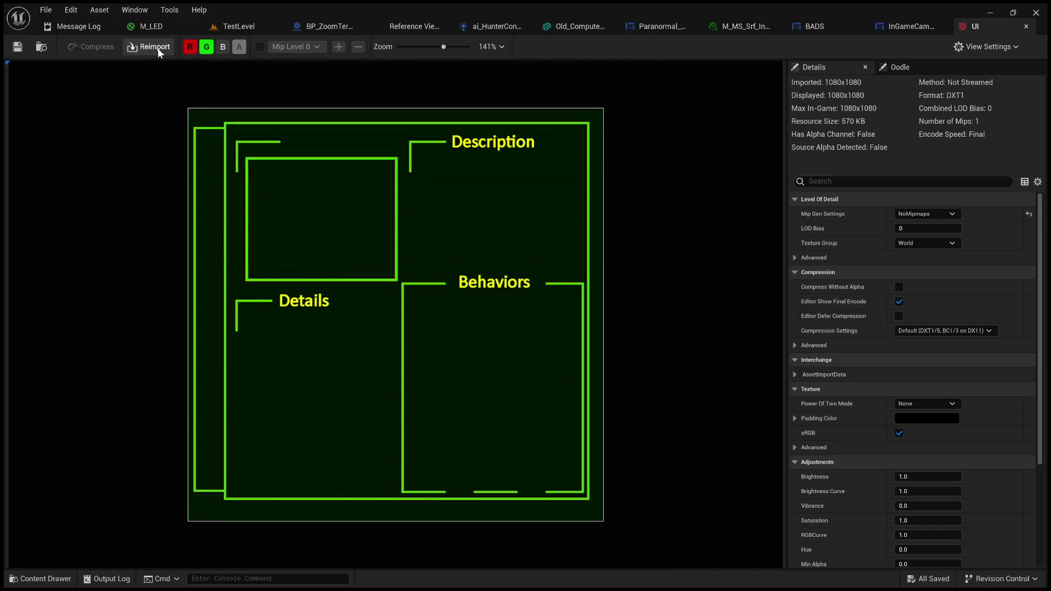
left_click(191, 48)
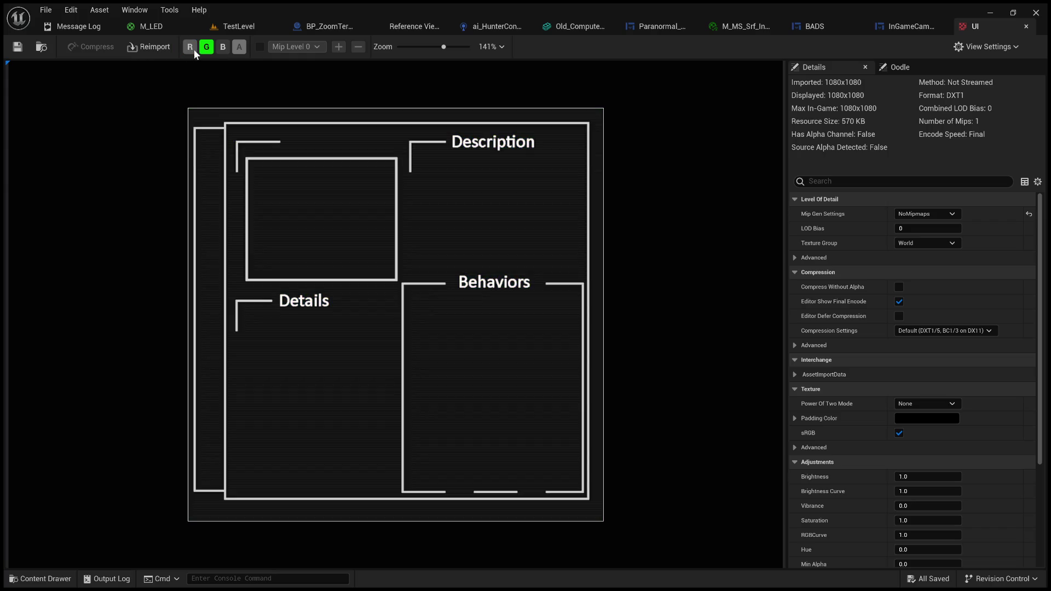
left_click(223, 48)
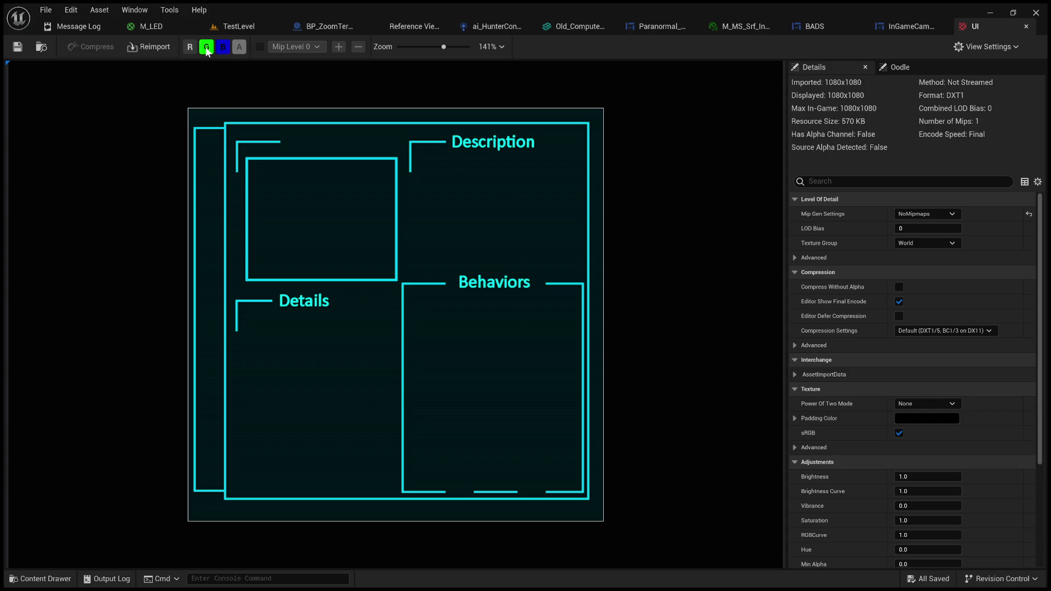
left_click(189, 49)
left_click(189, 48)
left_click(189, 48)
Turn all channels off then back on to full colour, and close the UI texture editor
left_click(207, 48)
left_click(188, 47)
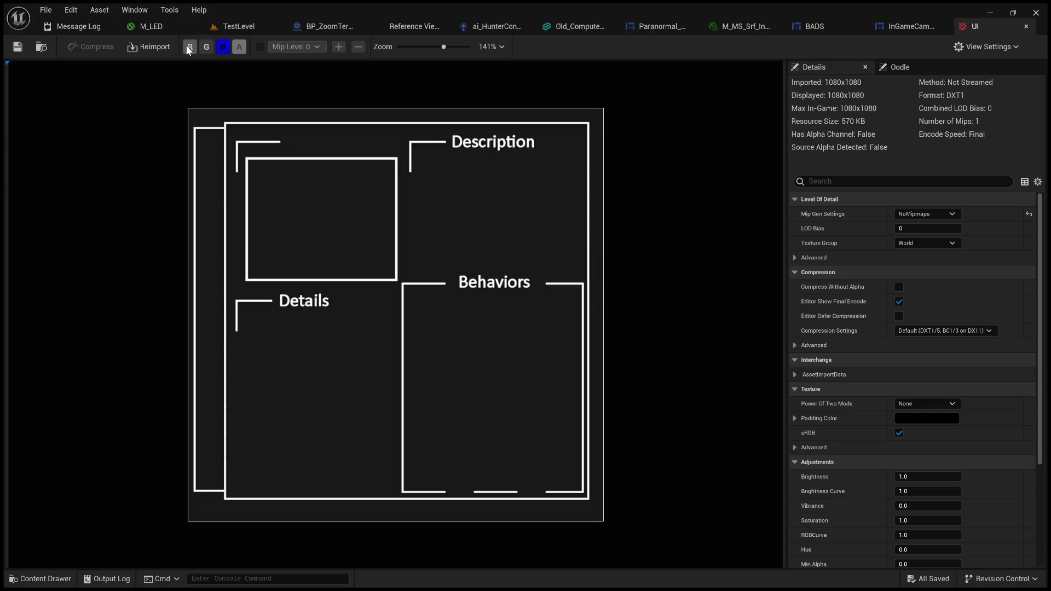
left_click(217, 48)
left_click(206, 47)
left_click(188, 48)
scroll(316, 226, "down", 5)
scroll(367, 236, "up", 4)
left_click(222, 50)
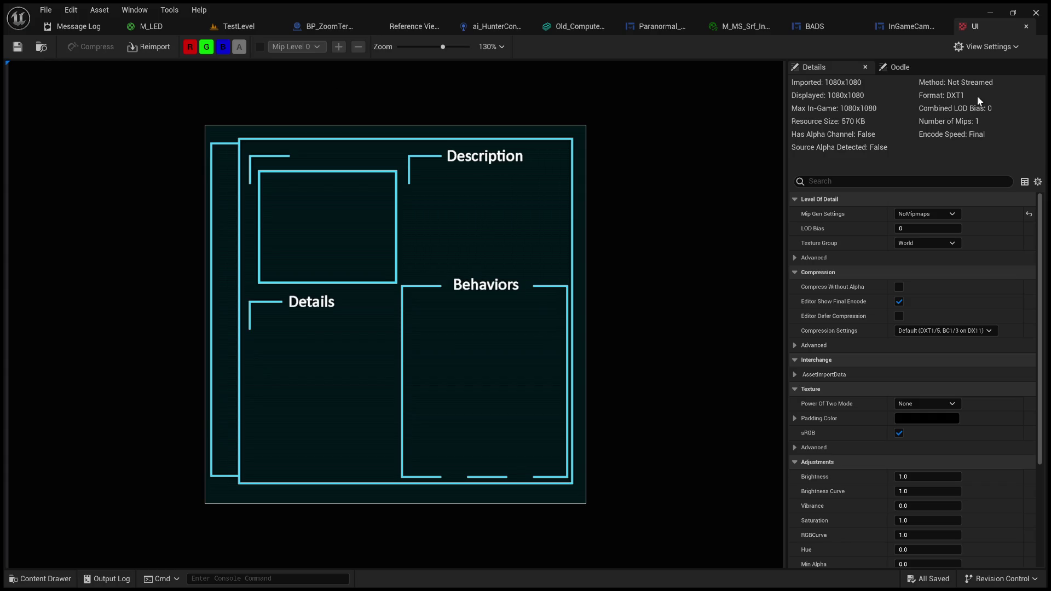
middle_click(983, 28)
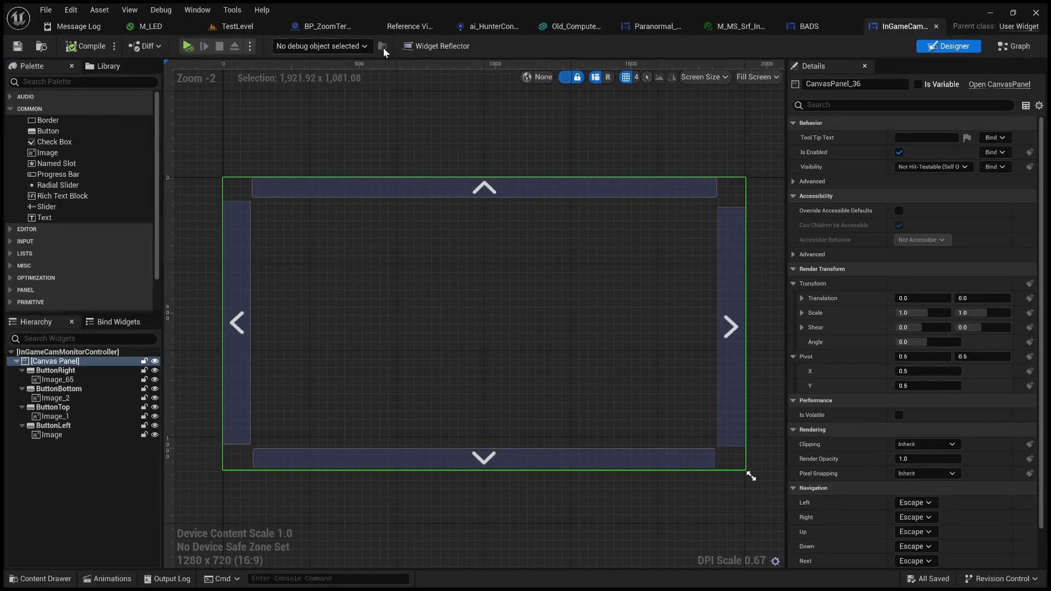
Add a HueShift function from the M_LED texture output and wire its Result to Base Color
left_click(159, 25)
scroll(733, 193, "up", 3)
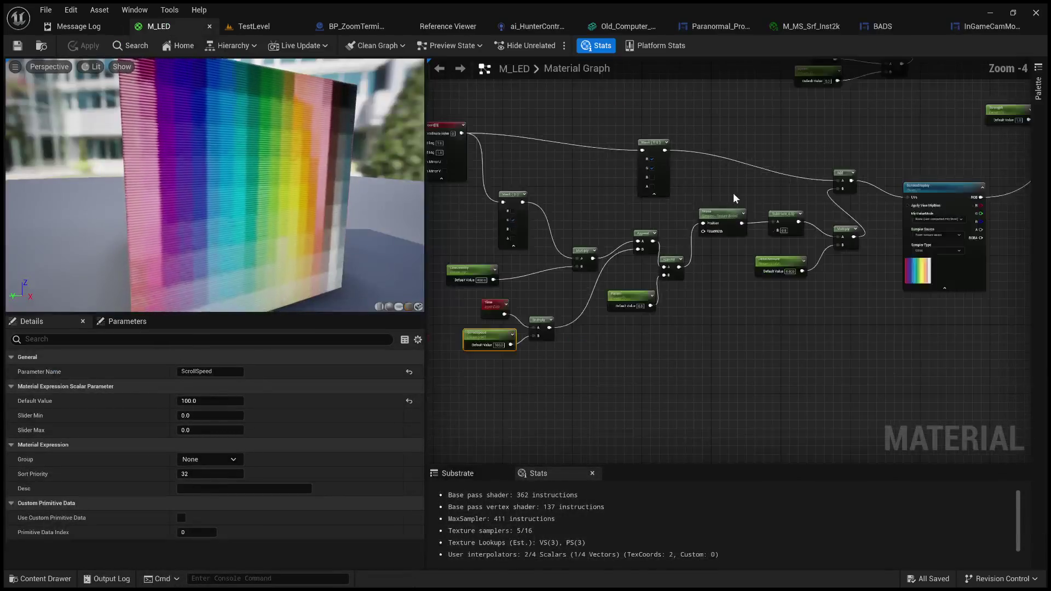
key("Home")
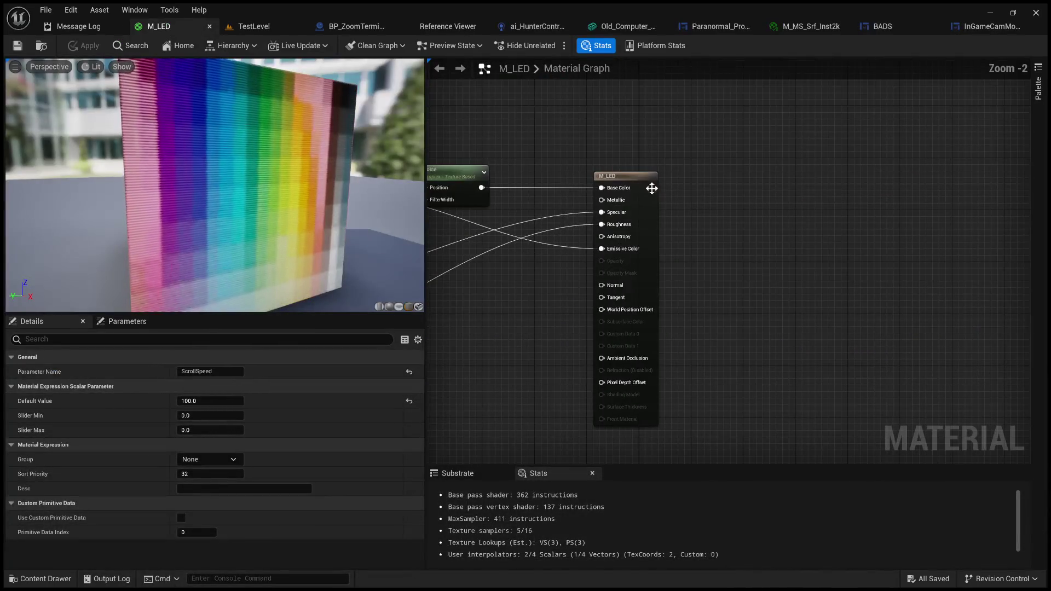
left_click_drag(617, 181, 762, 181)
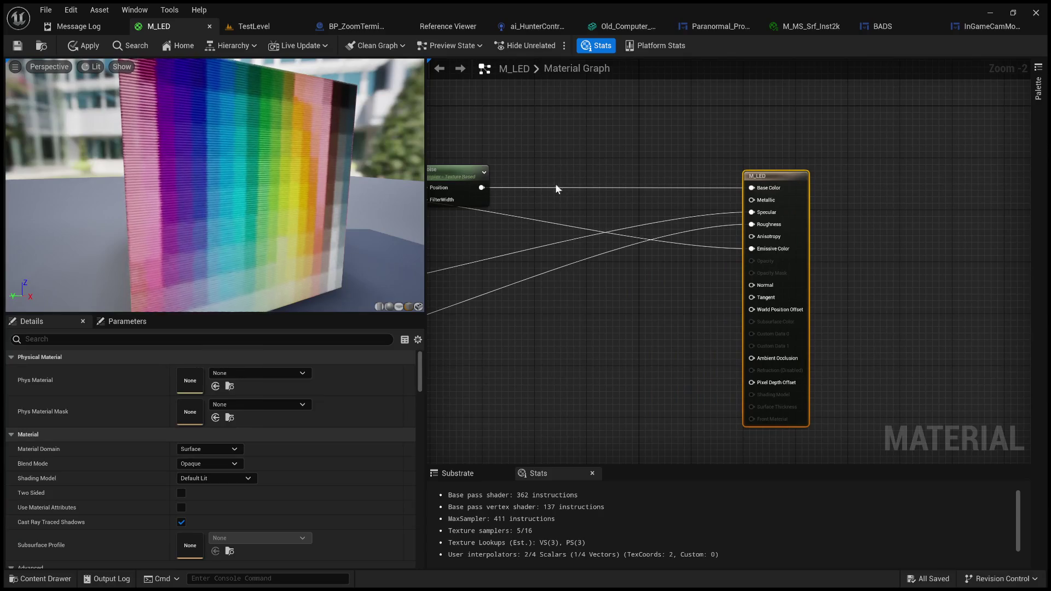
left_click_drag(481, 187, 545, 156)
left_click(579, 207)
left_click_drag(632, 172, 754, 192)
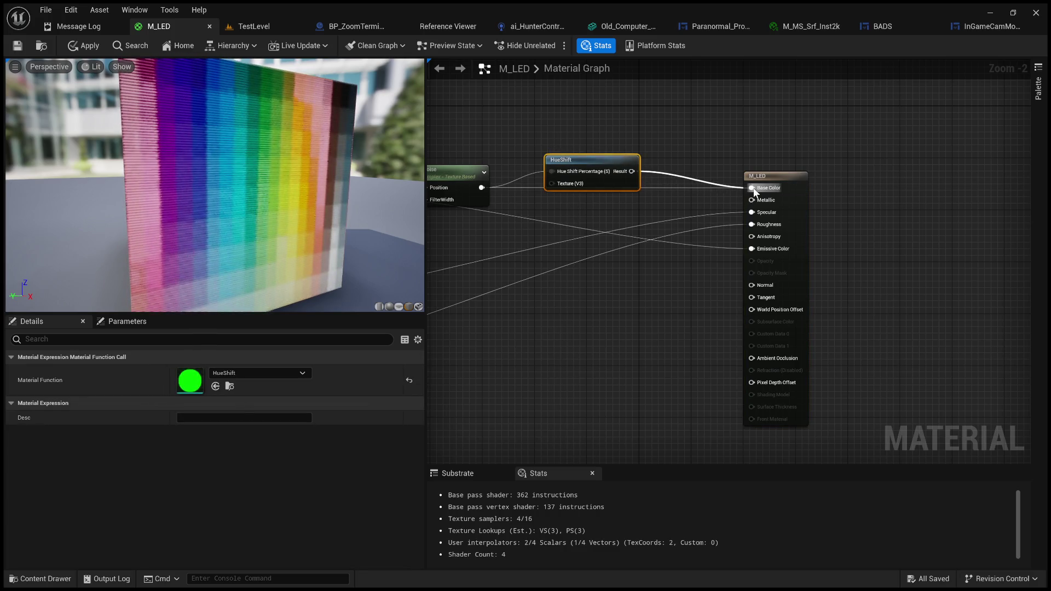
Remove the stray Hue Shift Percentage wire, reconnect Result to Base Color, and reposition HueShift
left_click(590, 143)
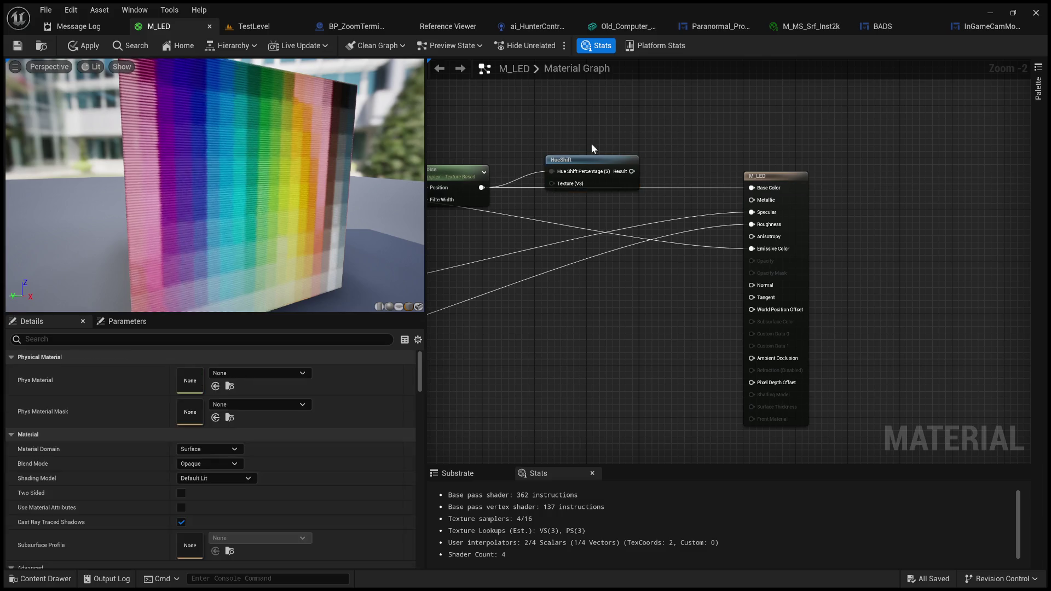
double_click(536, 173)
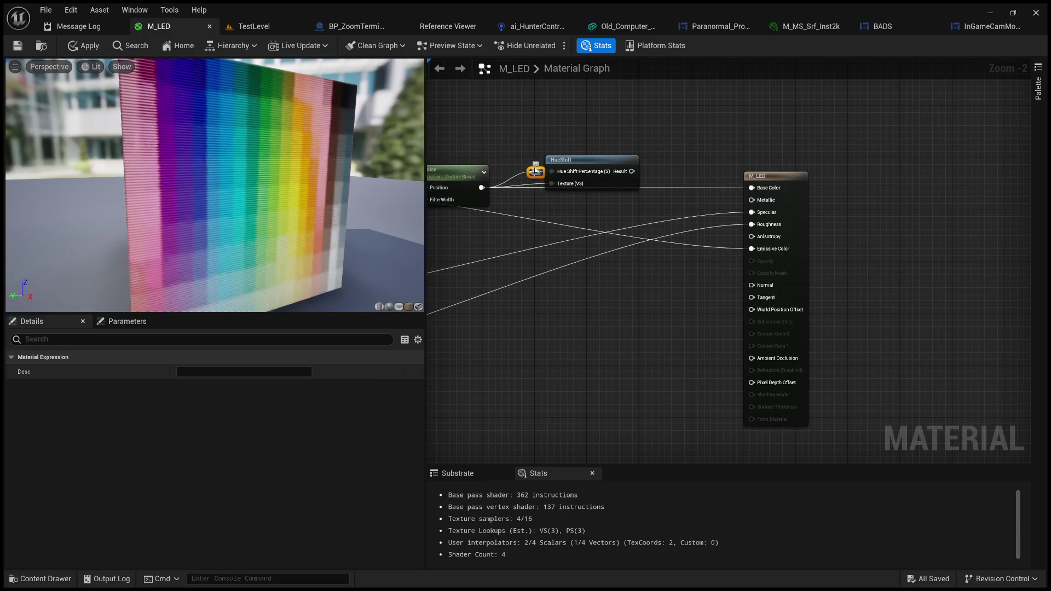
key("Delete")
left_click_drag(632, 171, 752, 188)
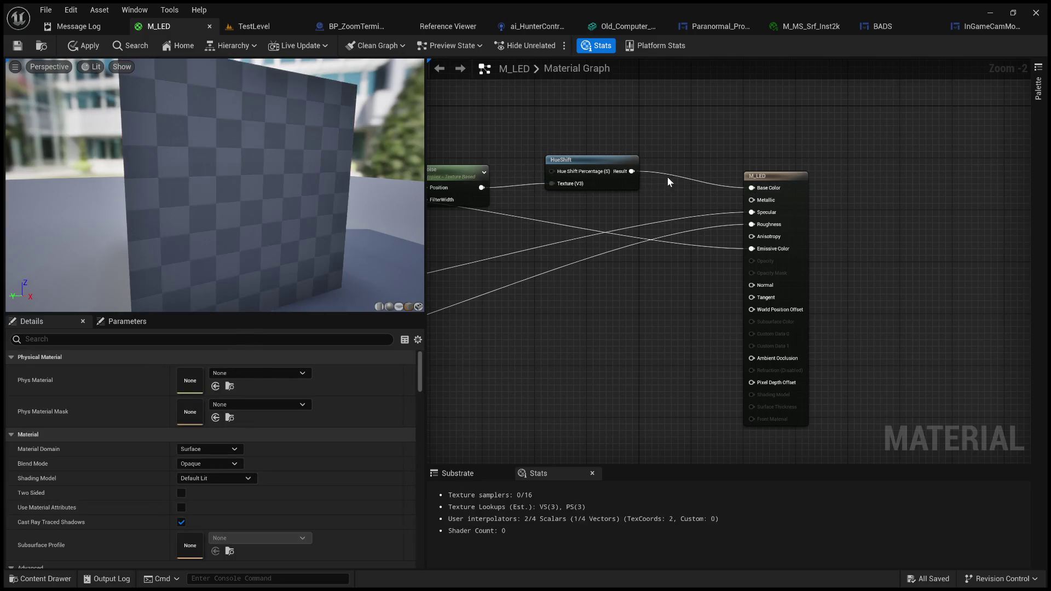
left_click_drag(596, 171, 645, 142)
left_click(519, 127)
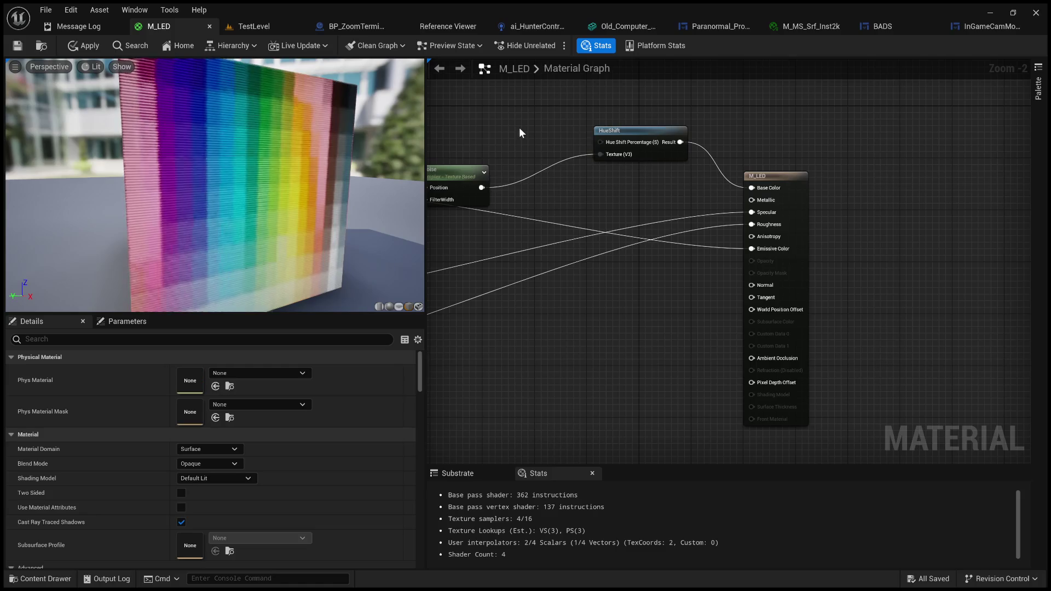
Add a scalar parameter named Hue to the left of the HueShift node
left_click(519, 126)
type("Hue")
key("Return")
mouse_move(551, 138)
left_mouse_down()
mouse_move(506, 111)
mouse_move(600, 142)
left_mouse_up()
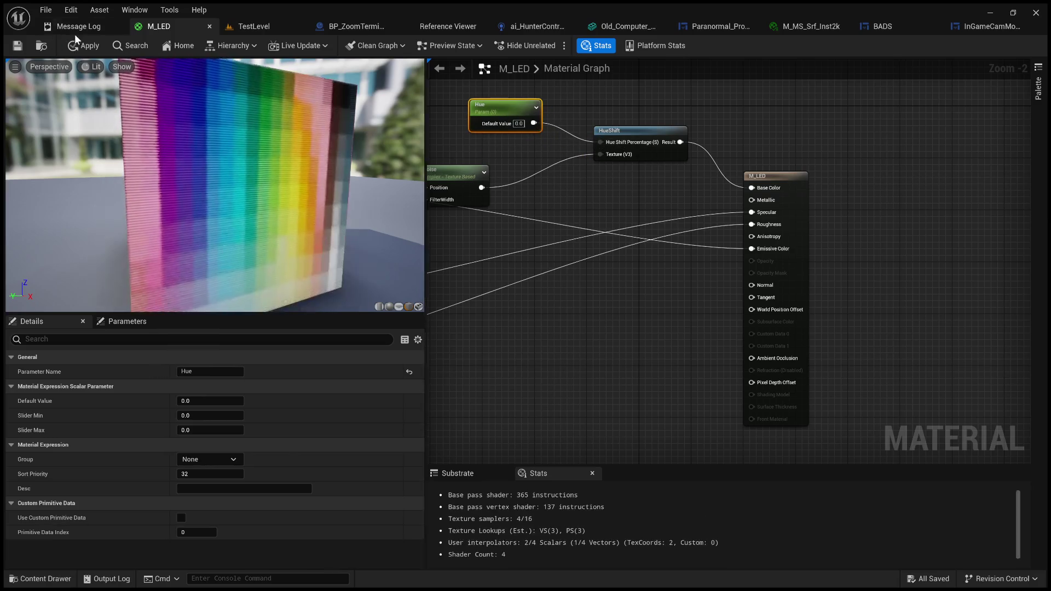
Apply the material and try Hue default values 1, 2, 20, 200 and 0.3
left_click(24, 47)
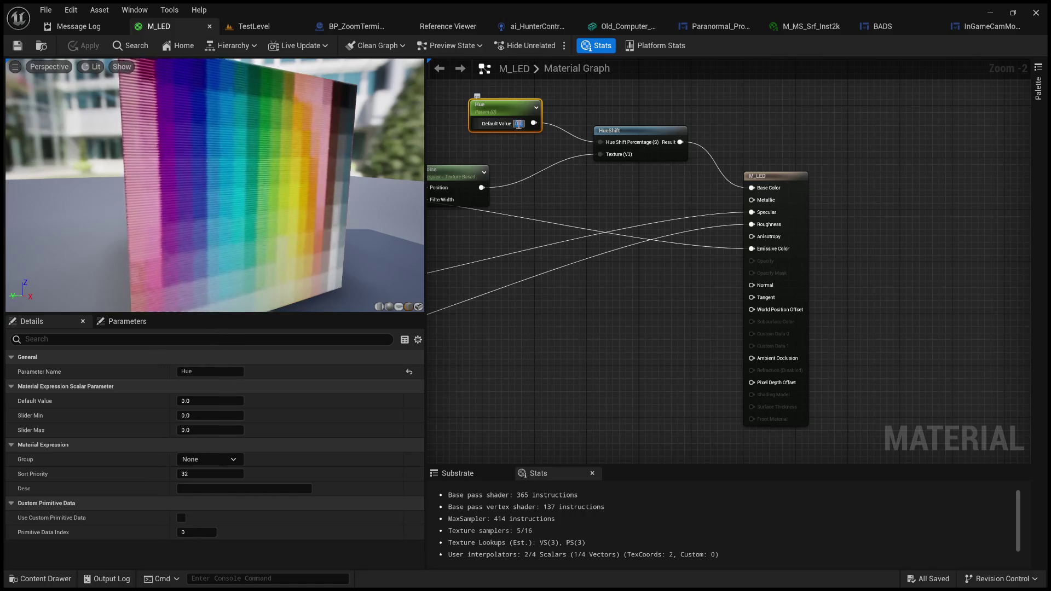
left_click(518, 123)
type("1")
key("Return")
type("2")
key("Return")
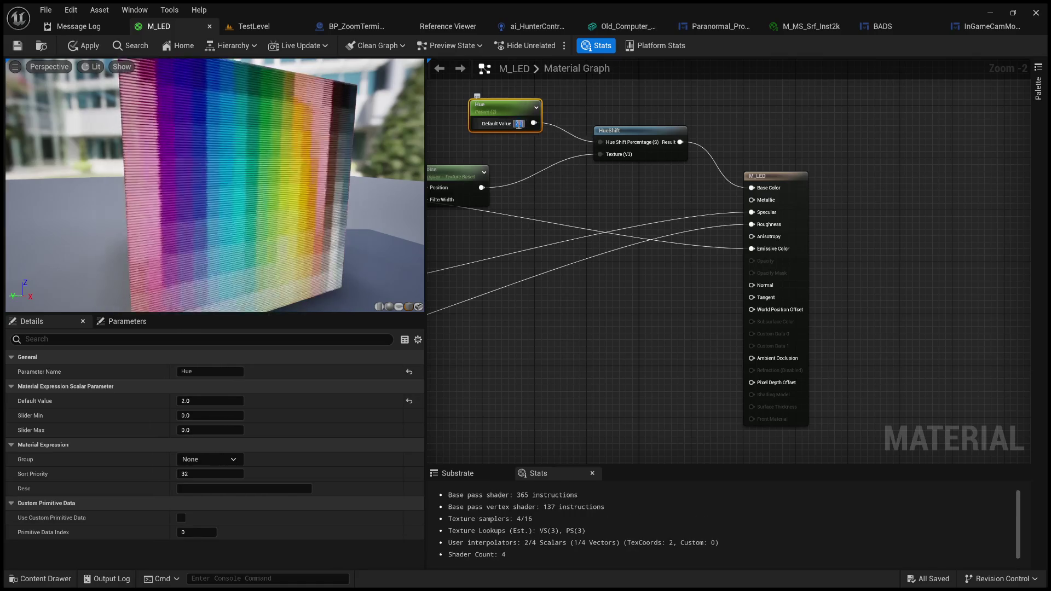
type("20")
key("Return")
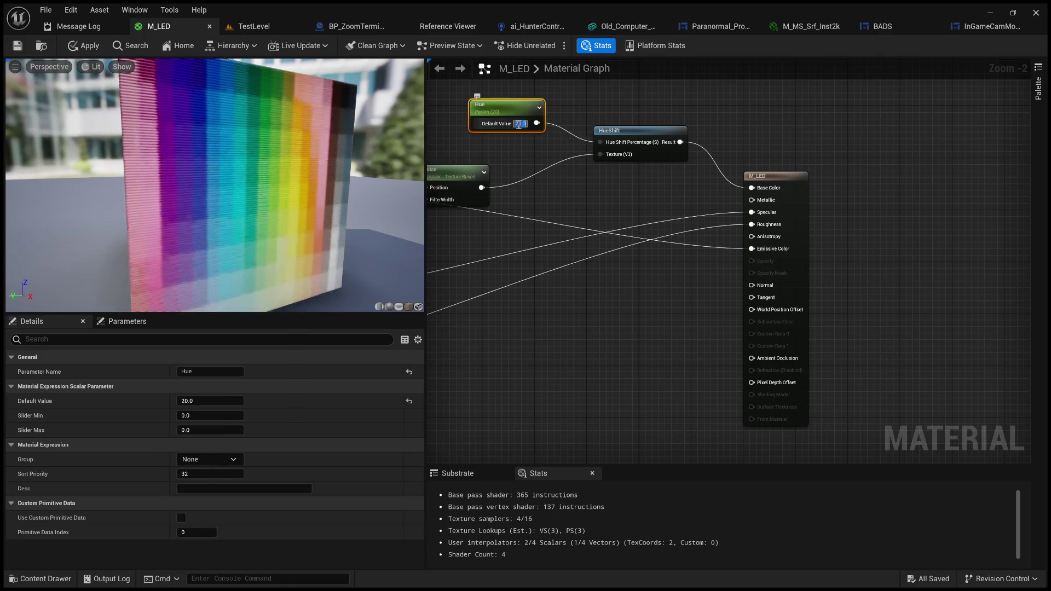
type("200")
key("Return")
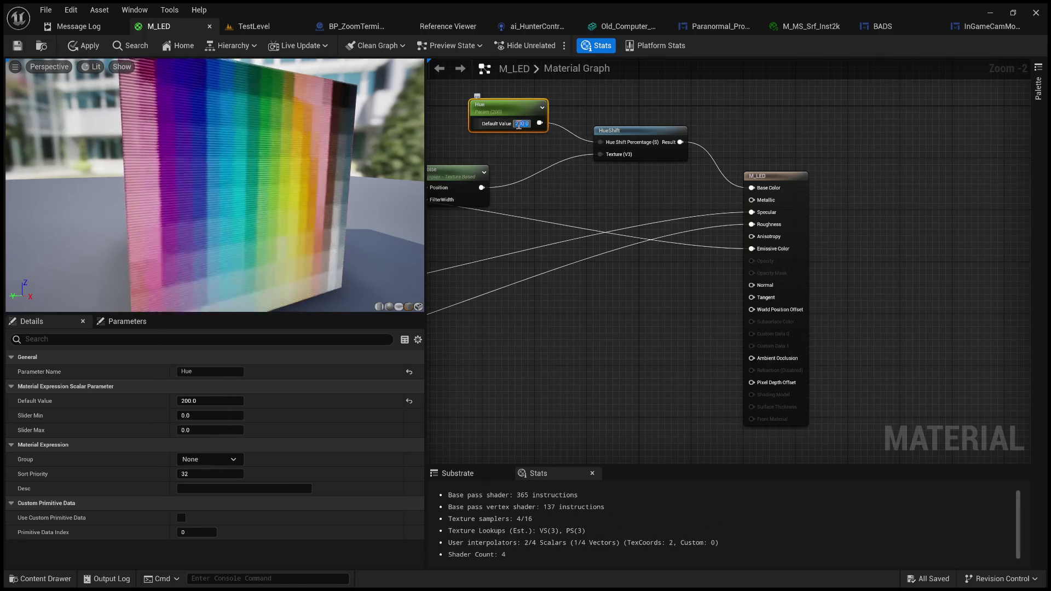
type("0.3")
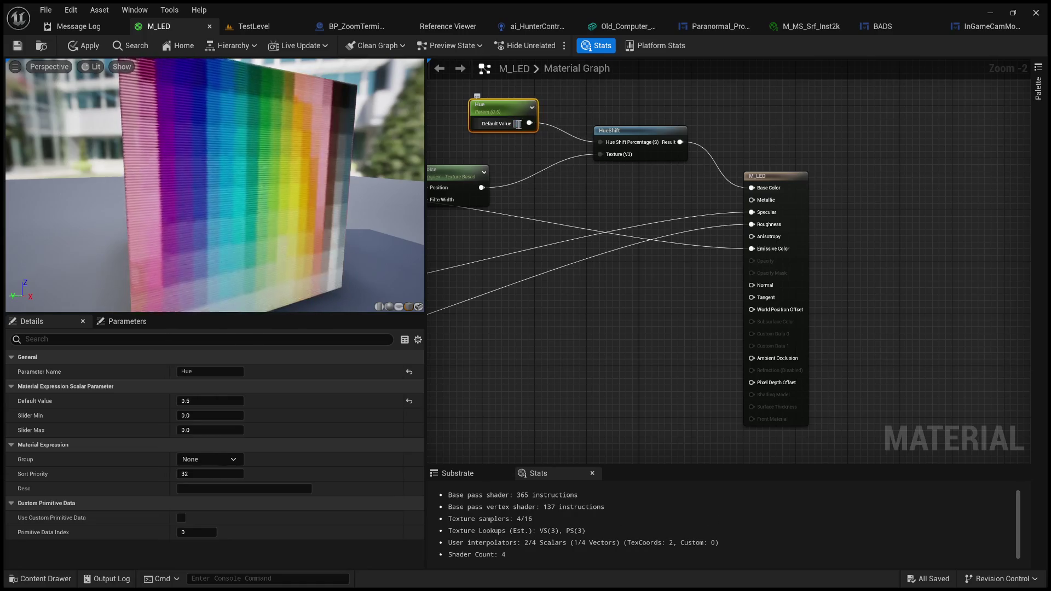
key("Return")
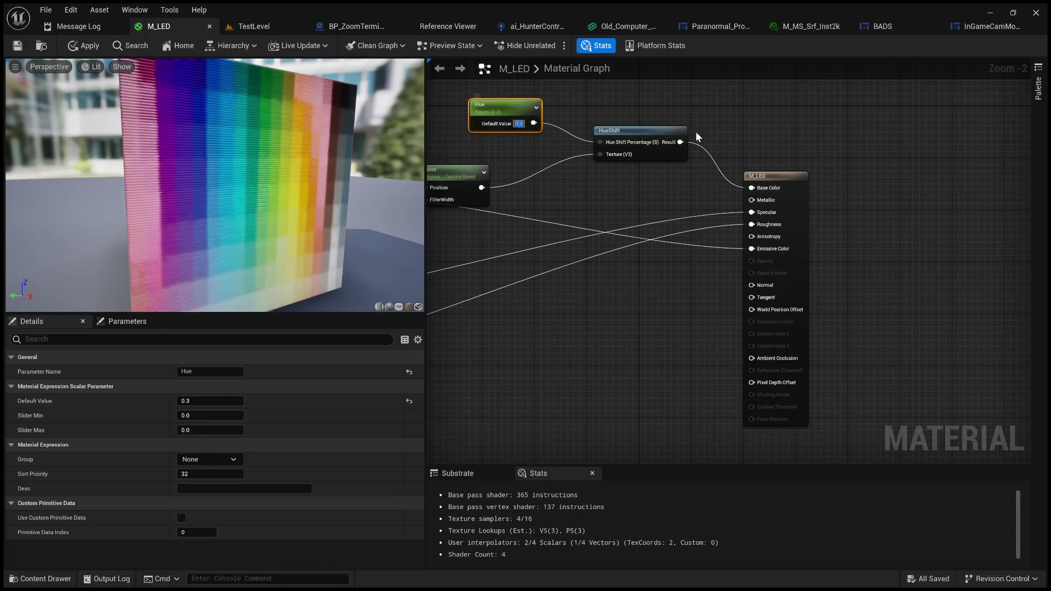
Set the Hue default to 100, then back to 0, and select the HueShift node
scroll(621, 217, "up", 3)
left_click(587, 181)
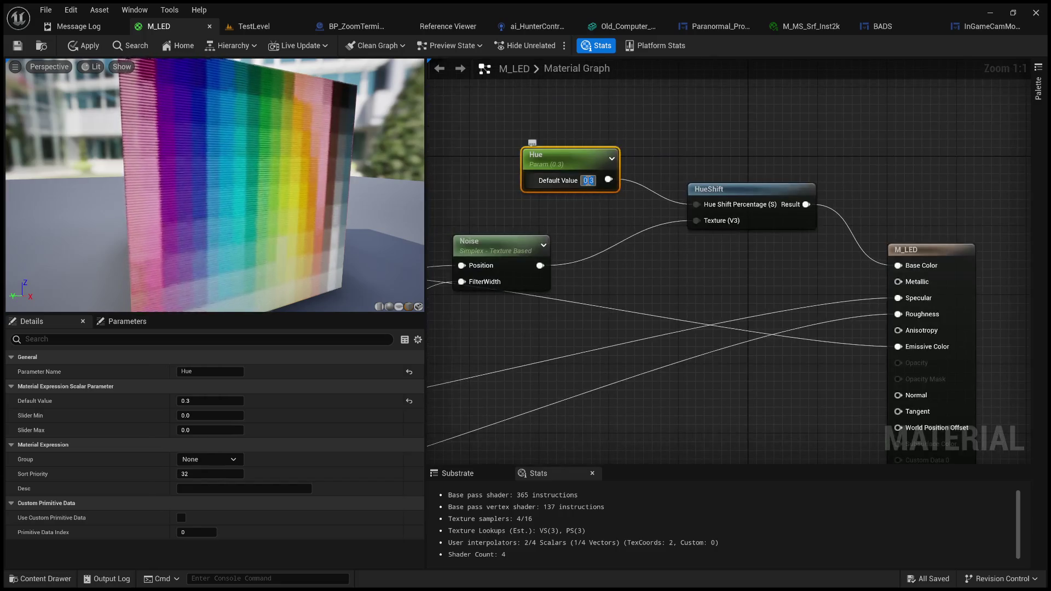
type("100")
key("Return")
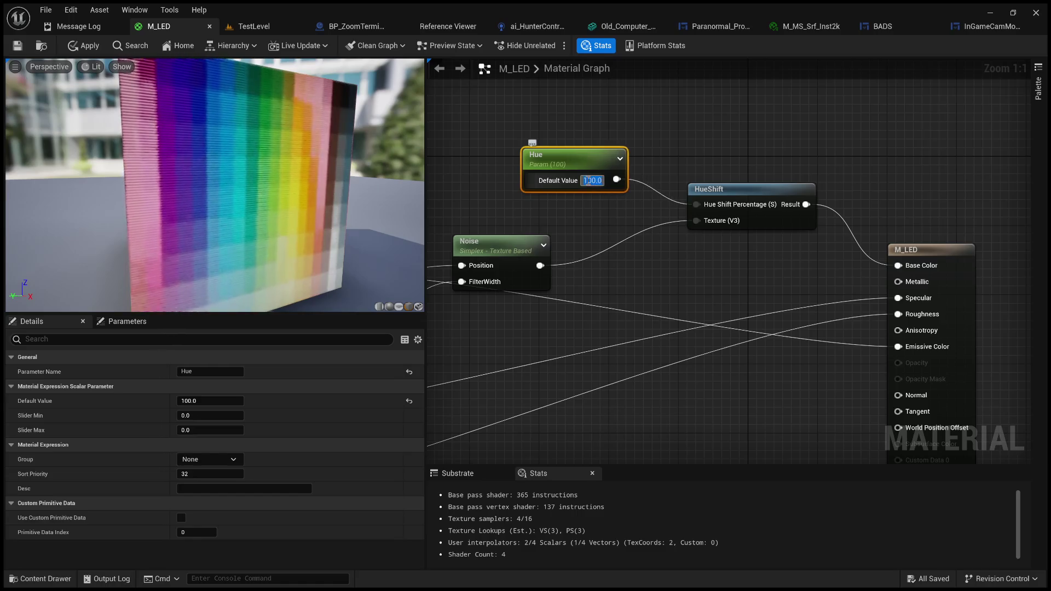
type("0")
key("Return")
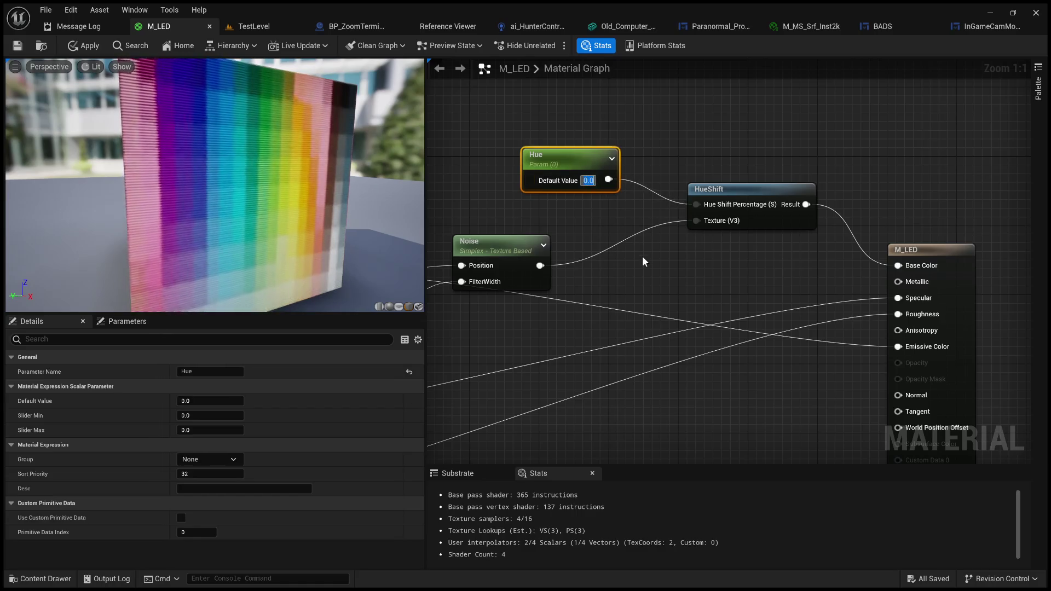
scroll(642, 256, "down", 8)
scroll(684, 262, "up", 6)
left_click(695, 230)
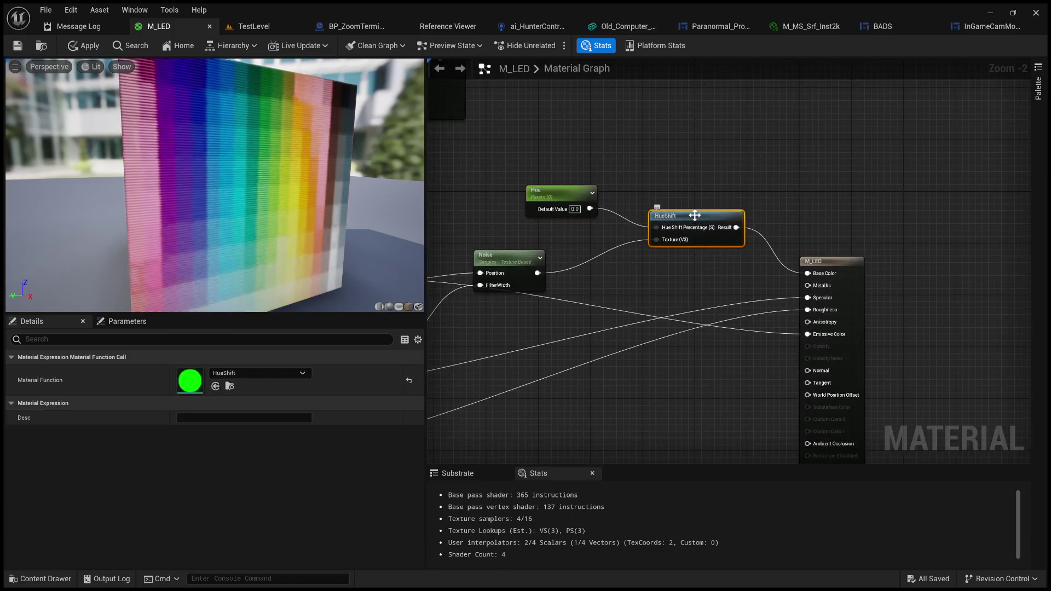
Duplicate the HueShift node with copy-paste and place the copy below the original
key("ctrl+c")
key("ctrl+v")
left_click_drag(722, 314, 693, 280)
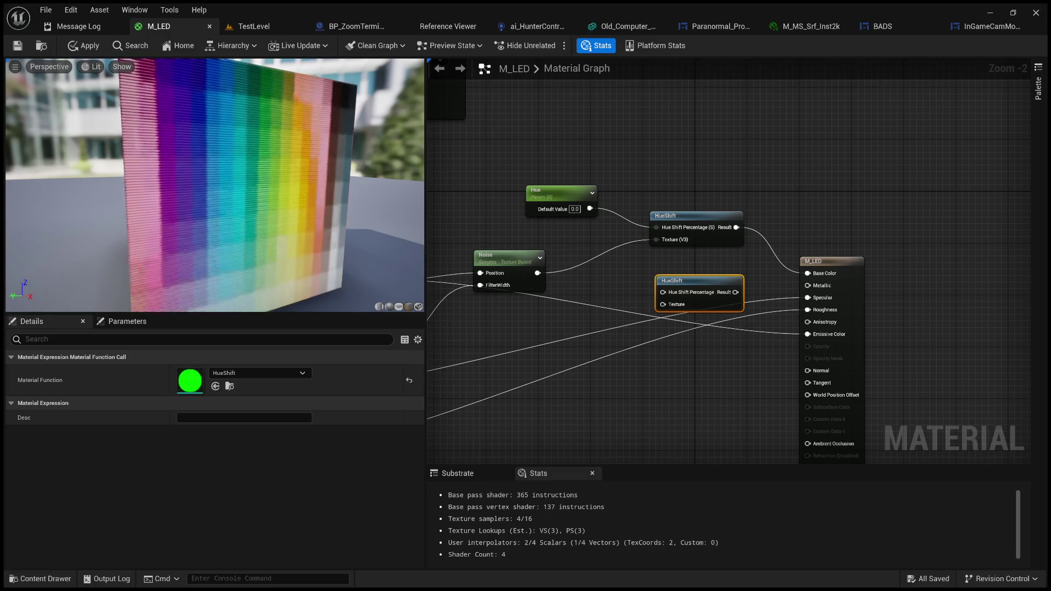
left_click_drag(175, 238, 173, 238)
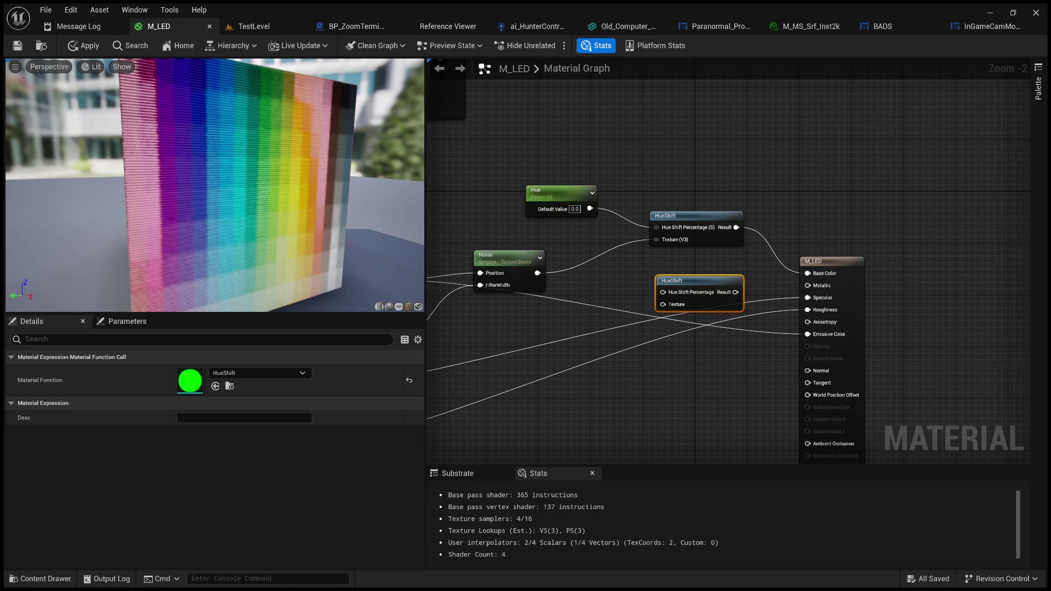
mouse_move(589, 208)
left_mouse_down()
mouse_move(620, 224)
mouse_move(628, 271)
mouse_move(666, 296)
left_mouse_up()
Wire Noise Position into the second HueShift's Texture and set Hue to 0.3 after trying 30, 0.2, 1
left_click_drag(538, 272, 673, 307)
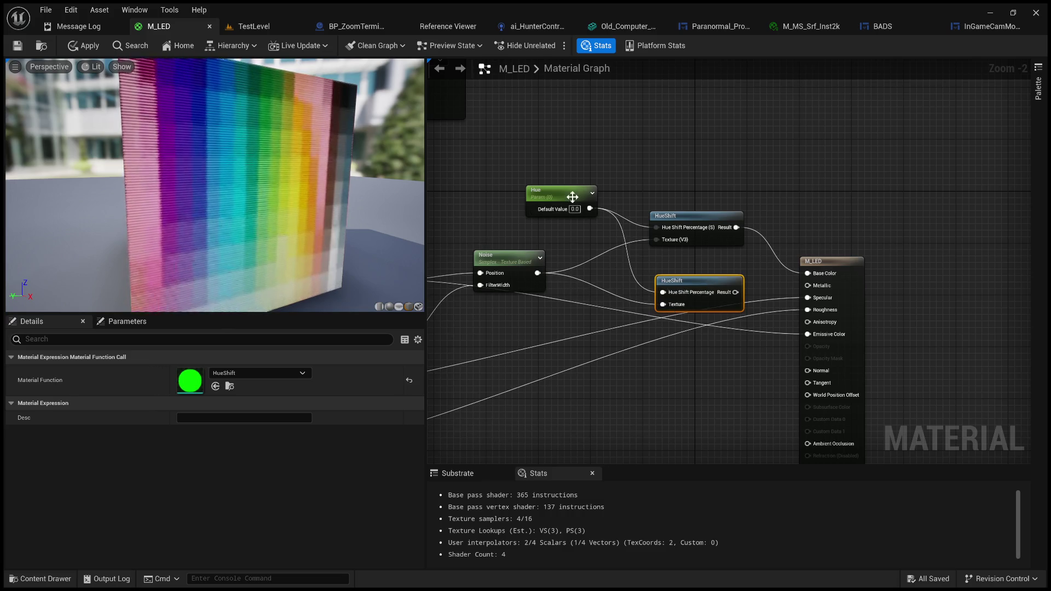
left_click(548, 196)
left_click(576, 209)
type("30")
key("Return")
type("0.2")
key("Return")
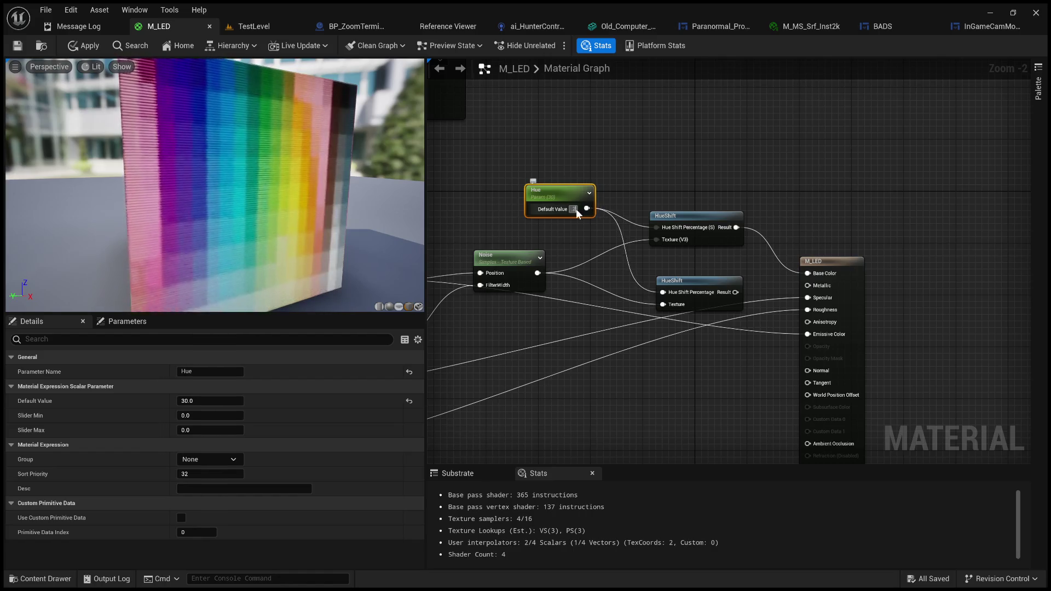
type("1")
key("Return")
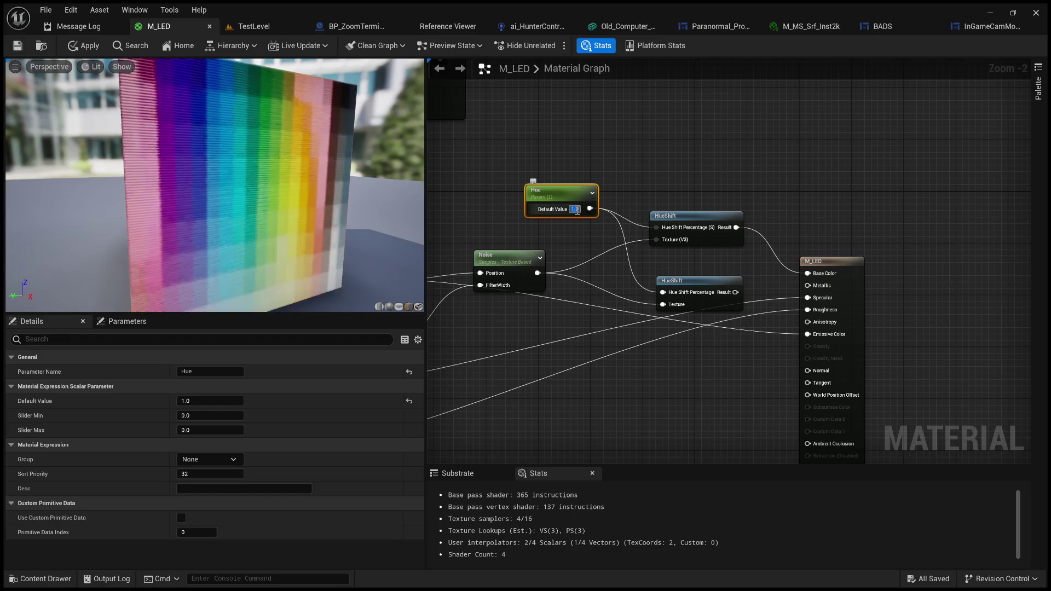
type("0.3")
key("Return")
Pan the graph over to bring the M_LED result node into view
left_click(558, 184)
scroll(472, 196, "up", 2)
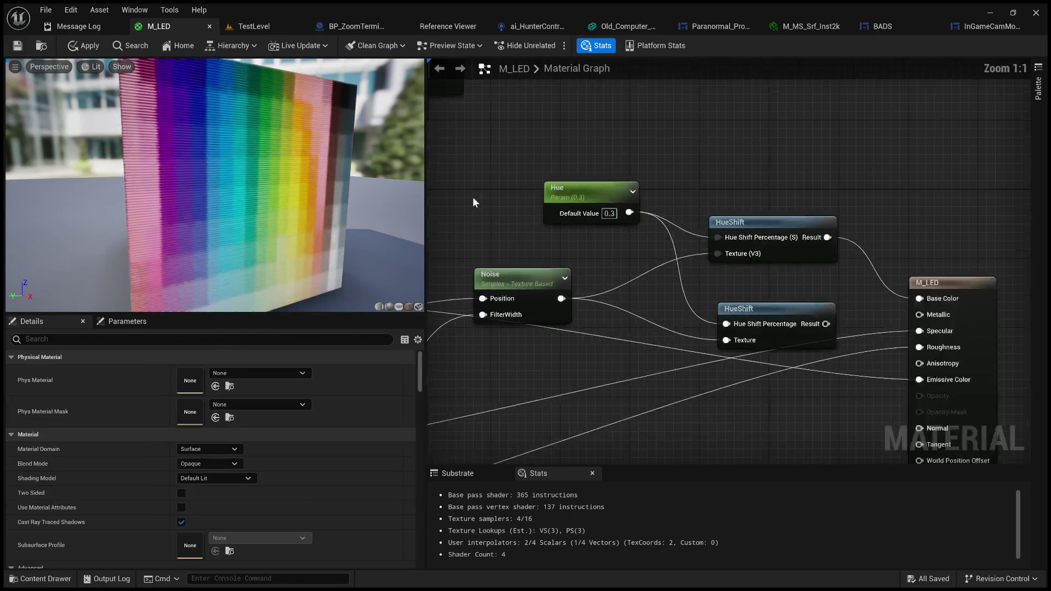
left_click(584, 193)
mouse_move(818, 326)
left_mouse_down()
mouse_move(698, 270)
mouse_move(804, 333)
mouse_move(799, 324)
left_mouse_up()
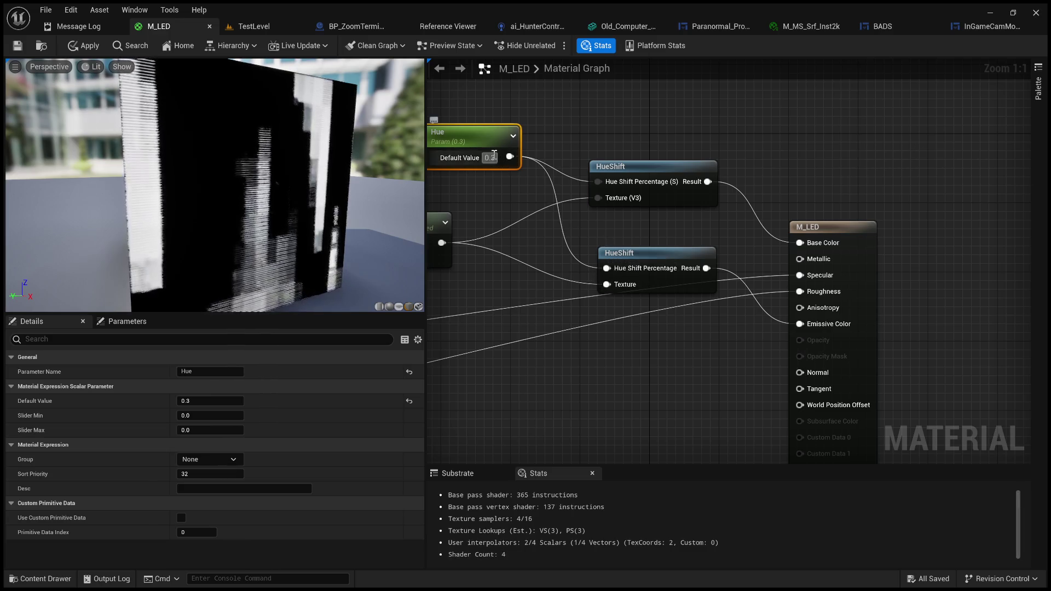
mouse_move(570, 267)
left_mouse_down()
mouse_move(744, 226)
mouse_move(688, 231)
left_mouse_up()
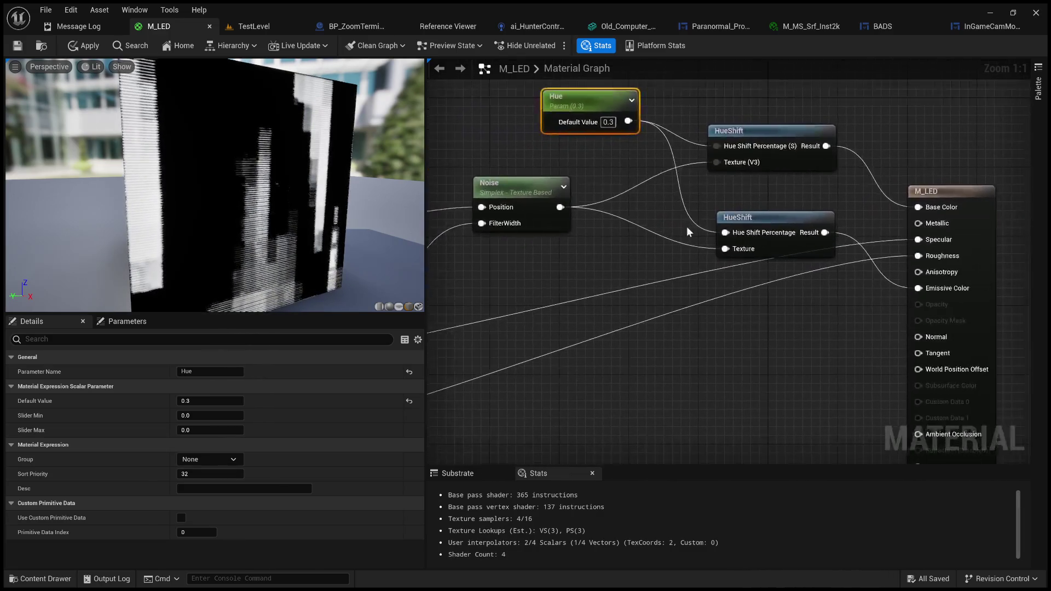
left_click(671, 235)
scroll(671, 235, "down", 2)
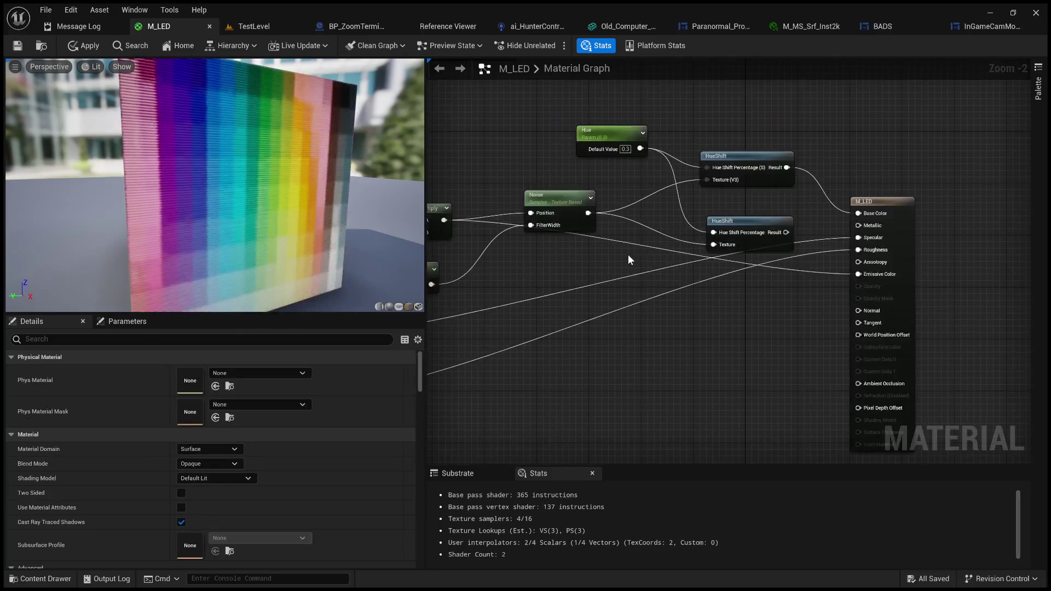
Pull a wire from the Multiply output and test Hue default values 0.1, 1 and 50
left_click_drag(628, 255, 792, 263)
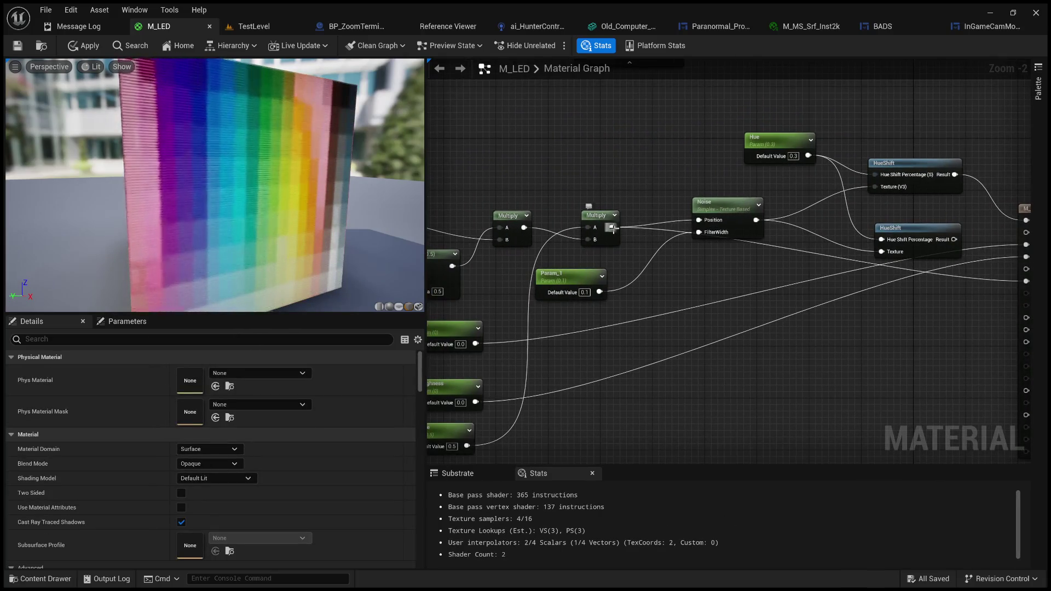
mouse_move(613, 228)
left_mouse_down()
mouse_move(822, 293)
mouse_move(889, 261)
mouse_move(882, 252)
left_mouse_up()
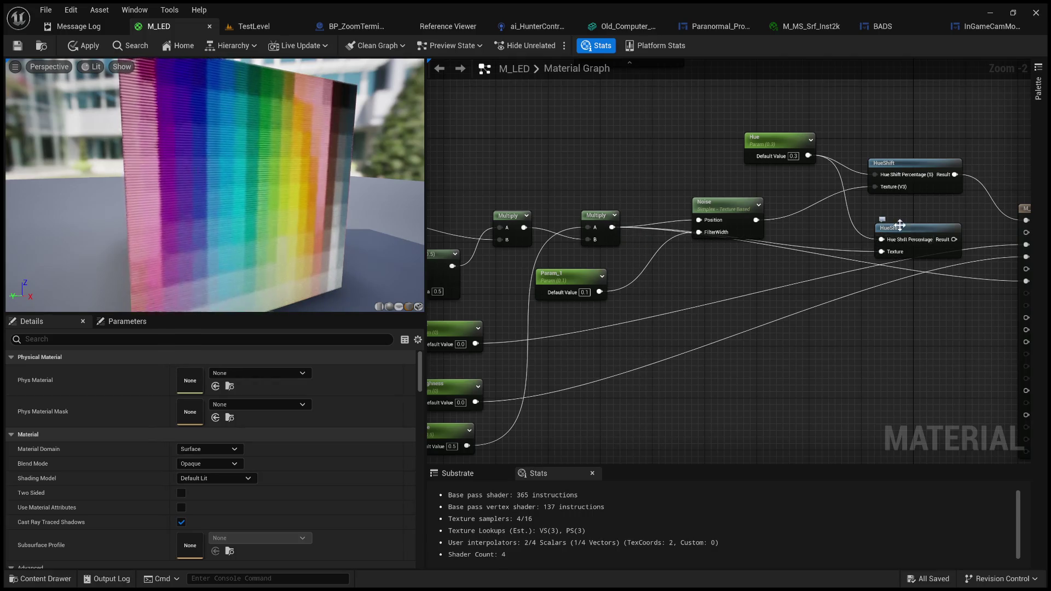
left_click(792, 156)
type("0.1")
key("Return")
left_click(793, 157)
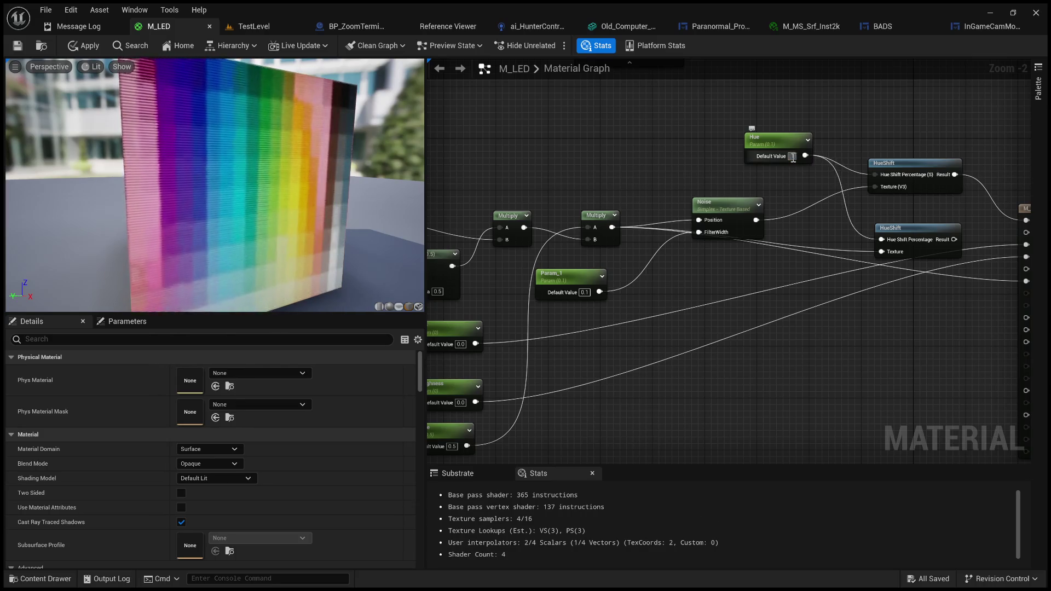
type("1")
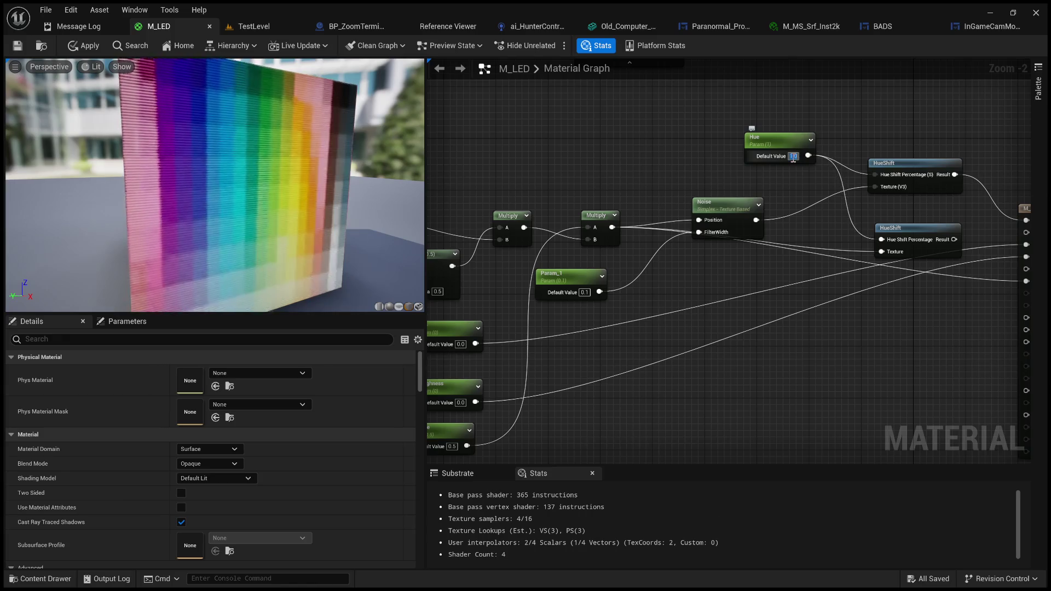
key("Return")
type("50")
key("Return")
key("Return")
Connect the second HueShift Result to M_LED's Emissive Color
left_click_drag(814, 194, 695, 173)
scroll(695, 173, "up", 2)
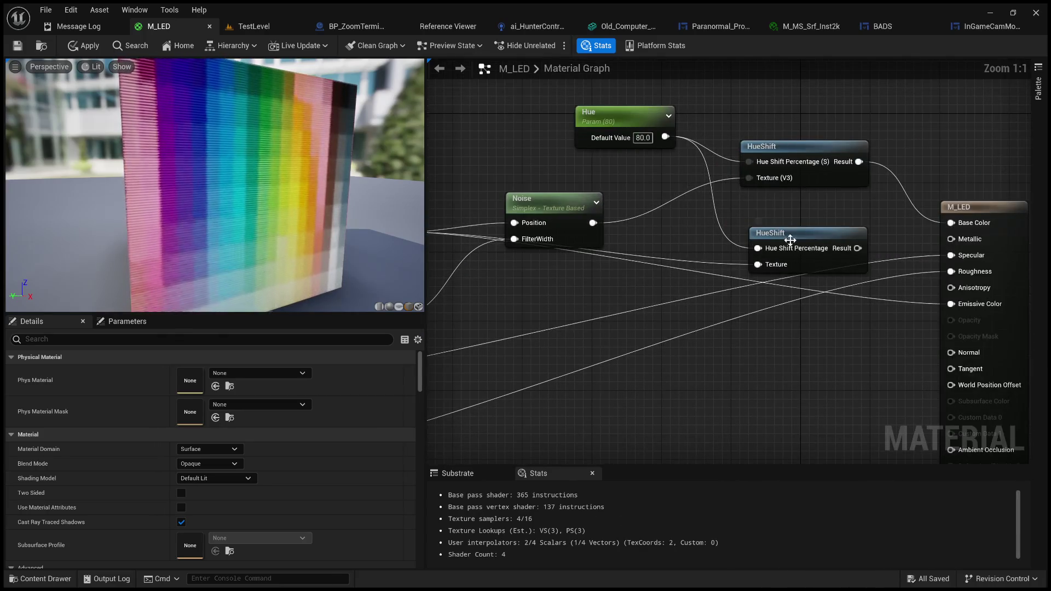
left_click_drag(858, 248, 952, 305)
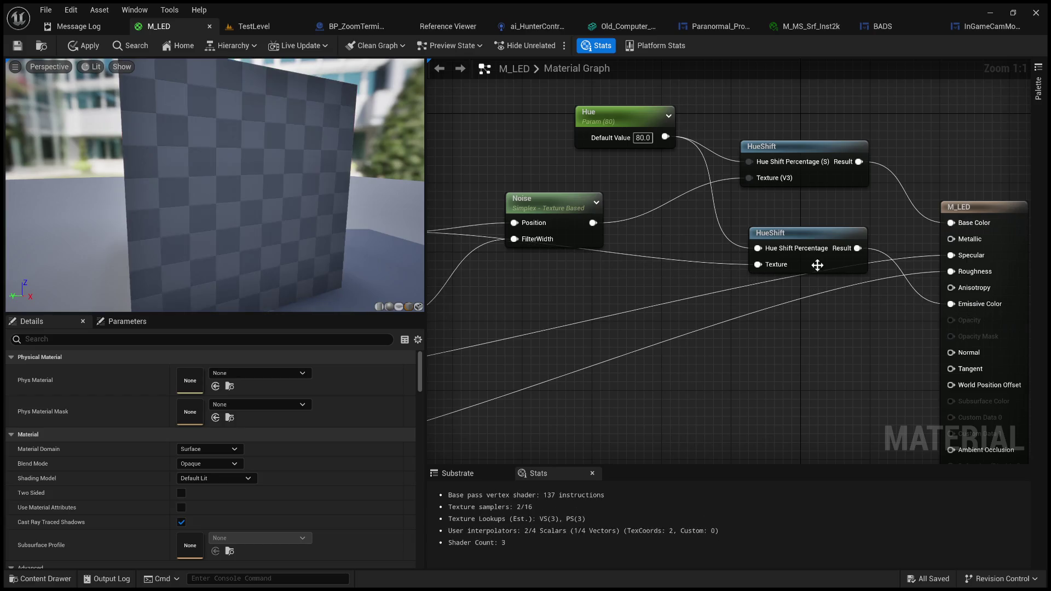
Step the Hue default through 0.1 and 0.2 to 0.5, then apply the material
left_click(643, 138)
type("0.1")
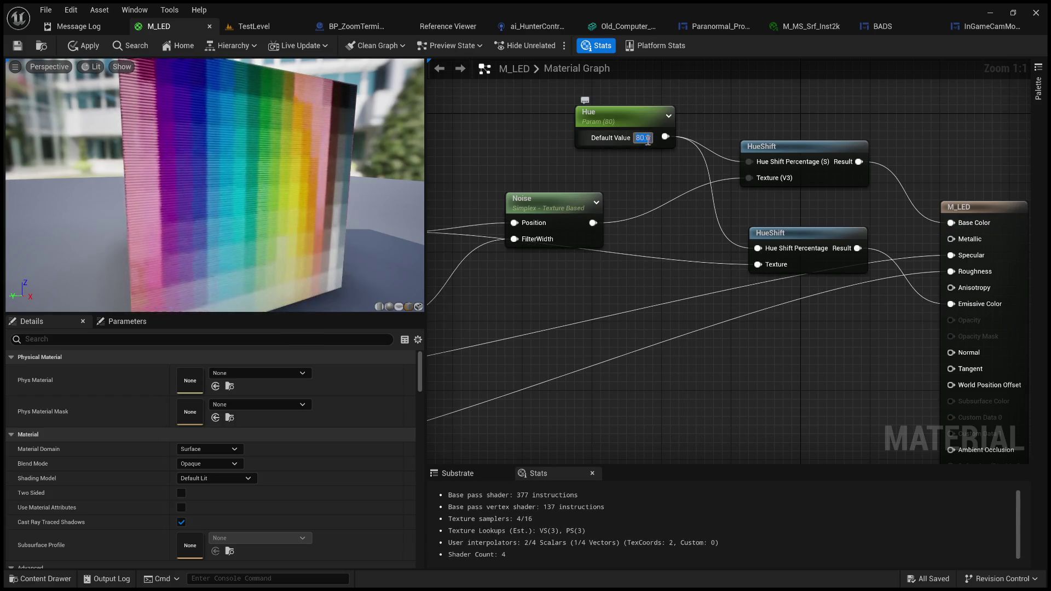
key("Return")
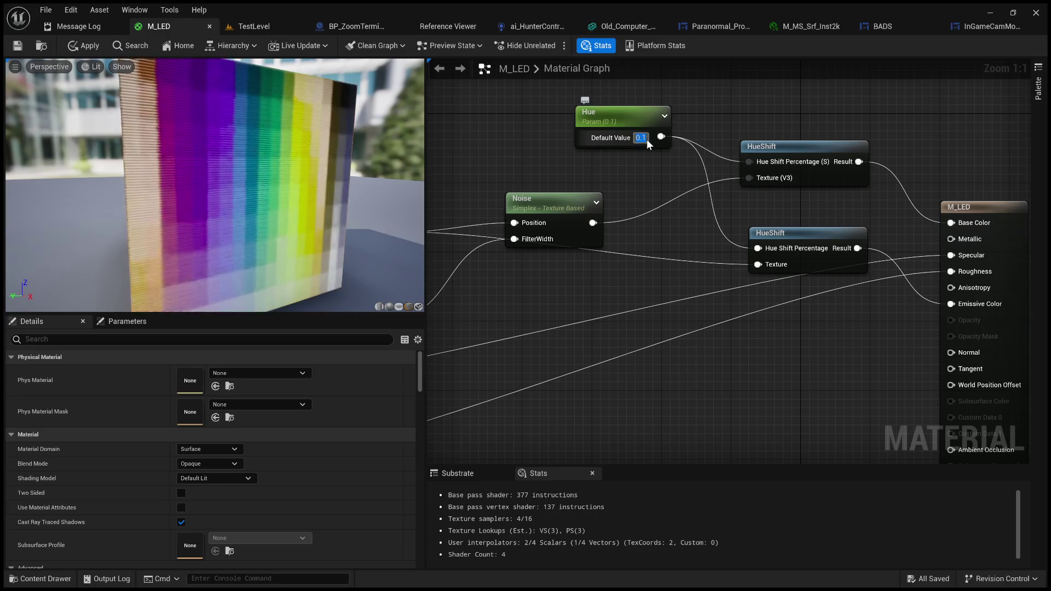
type("0.2")
key("Return")
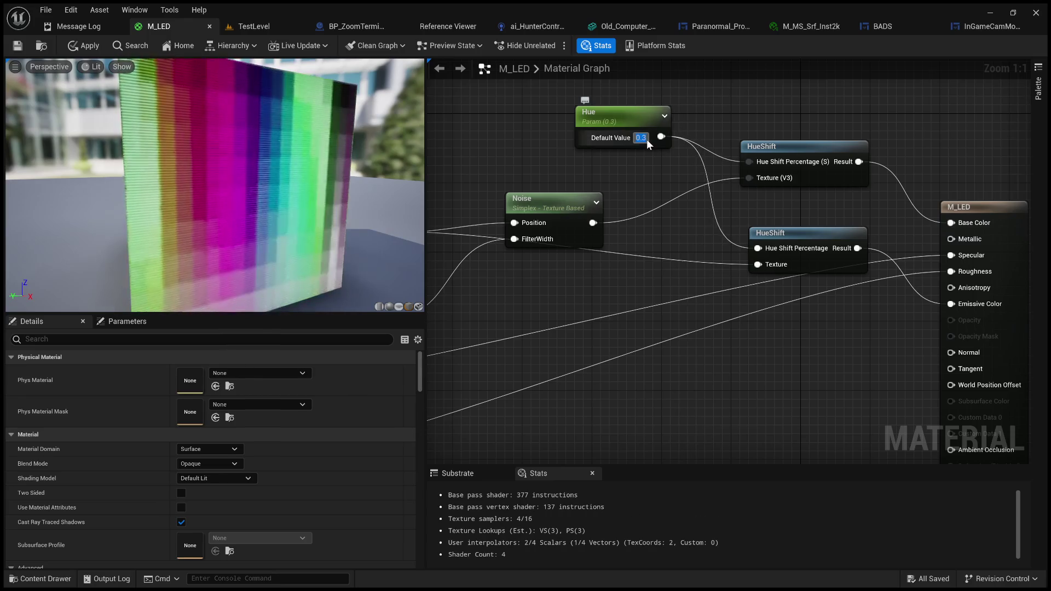
type("0.5")
key("Return")
left_click(82, 46)
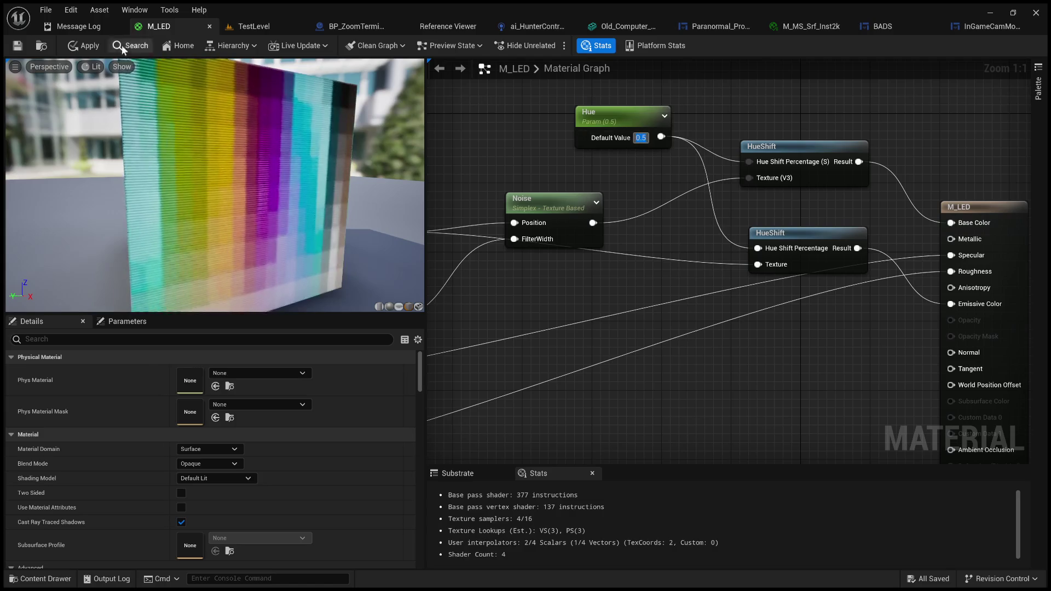
left_click(243, 26)
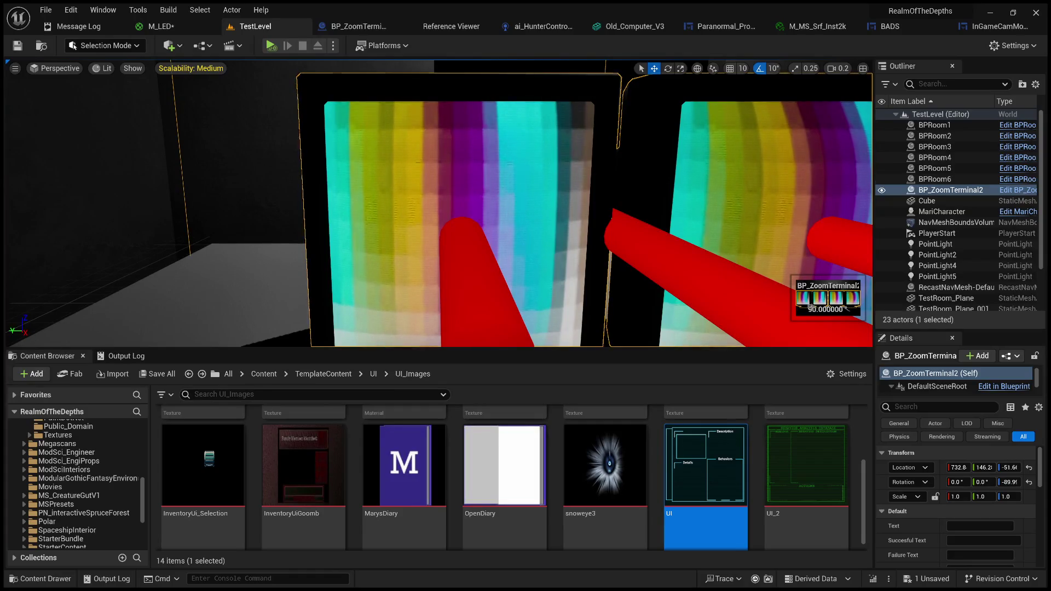
Play TestLevel in the editor to check the tinted terminal screens, then return to M_LED
left_click(270, 45)
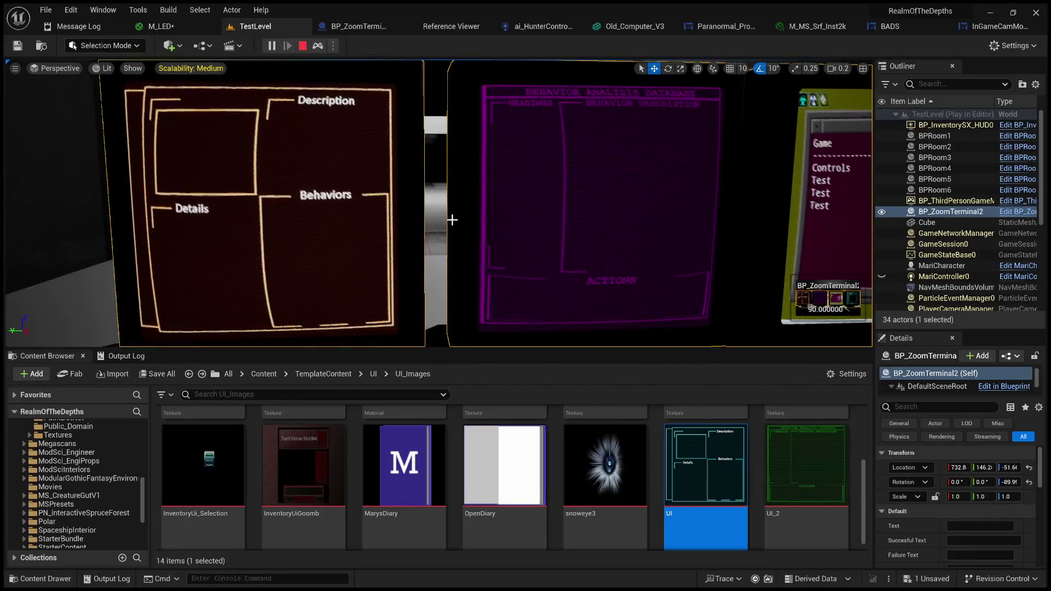
left_click(188, 23)
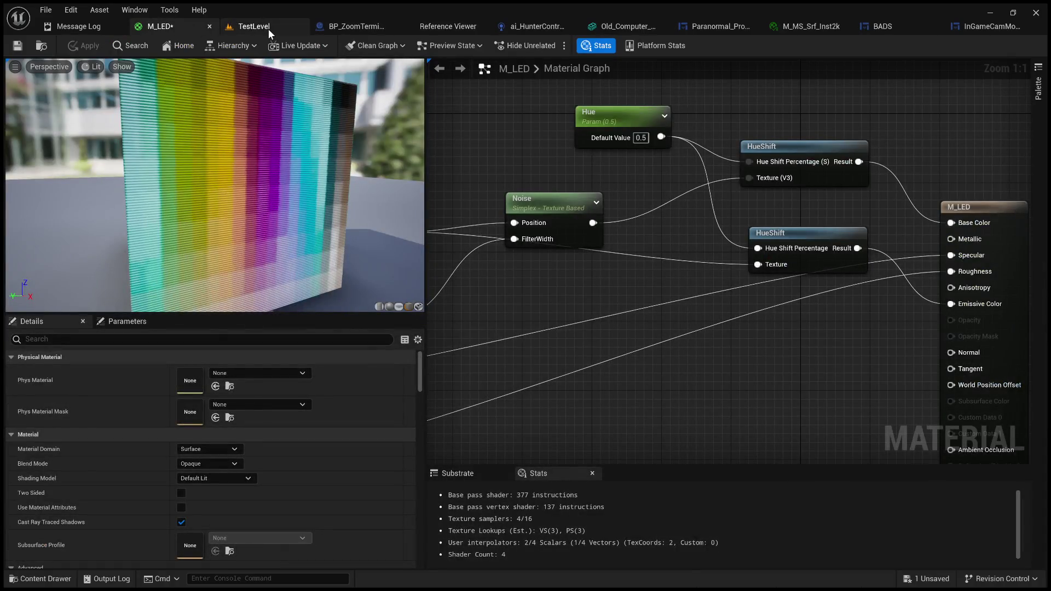
Select the terminal's StaticMesh1 component and look over its Materials, Physics and Collision settings
left_click(268, 29)
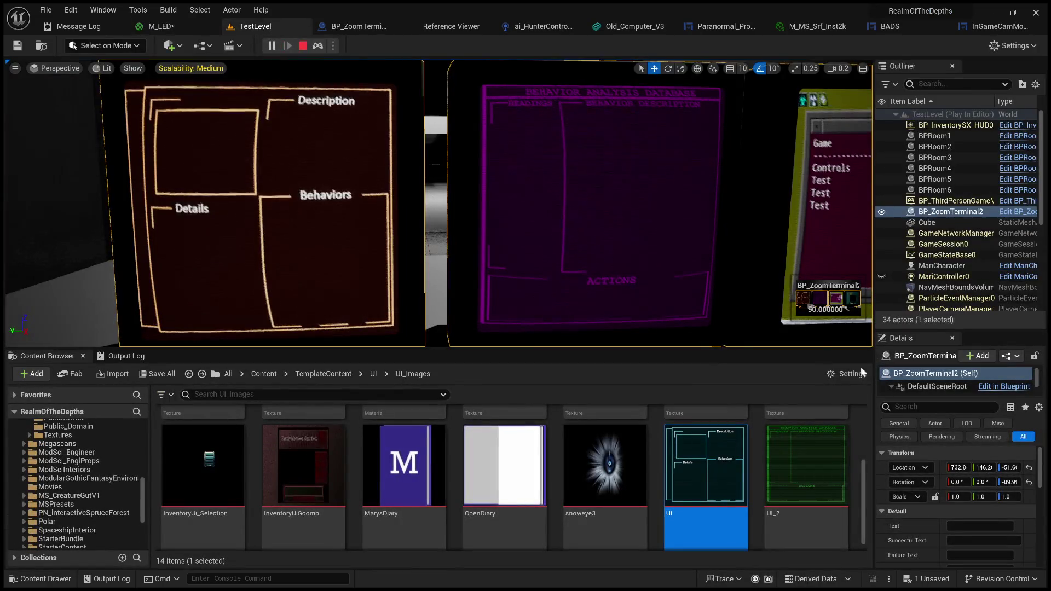
left_click_drag(957, 397, 955, 474)
left_click(951, 453)
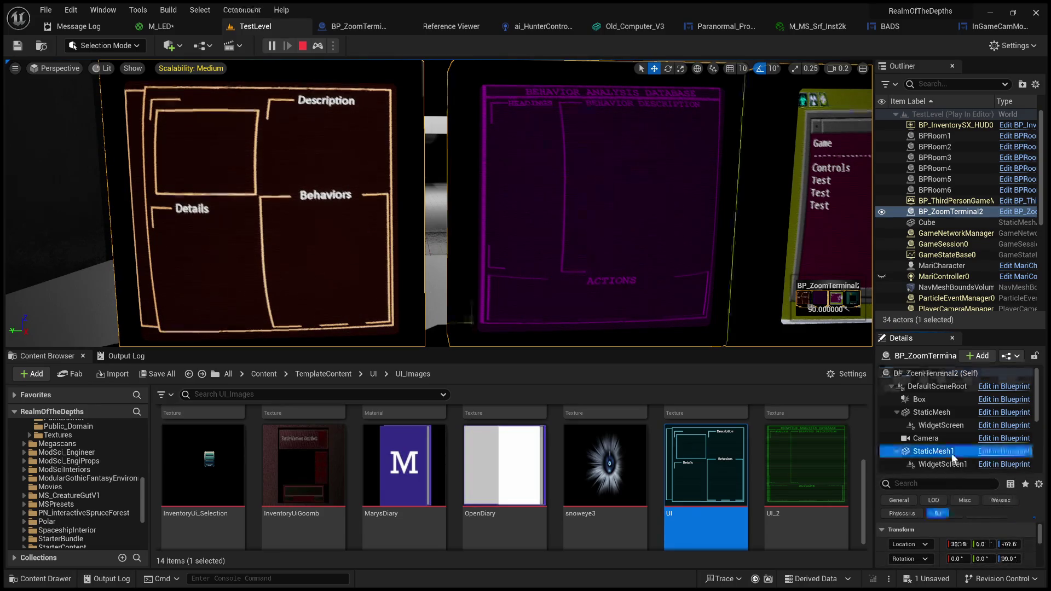
left_click_drag(955, 474, 955, 395)
scroll(931, 489, "down", 5)
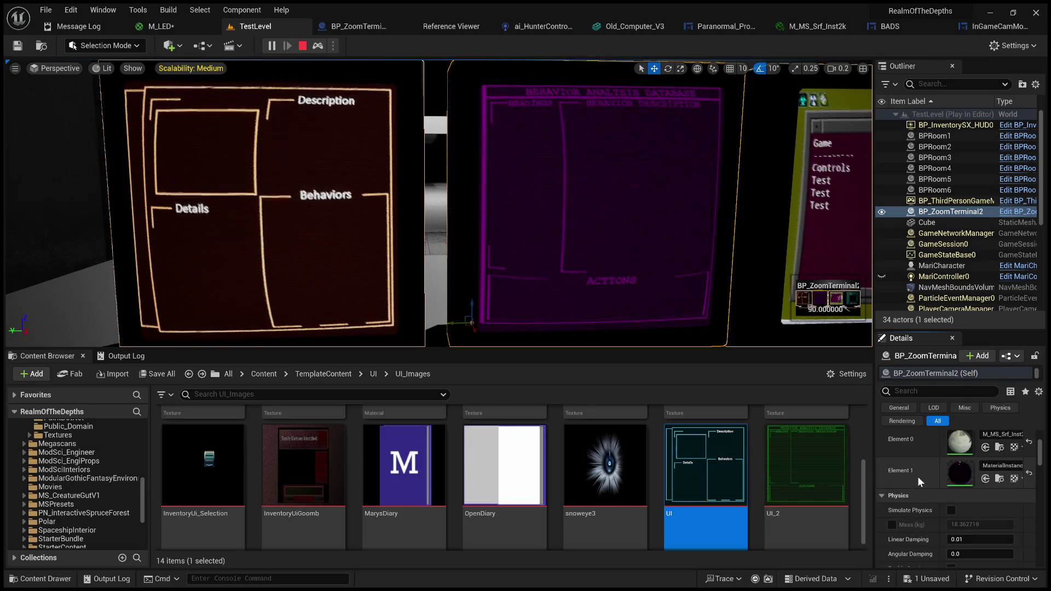
scroll(917, 476, "up", 1)
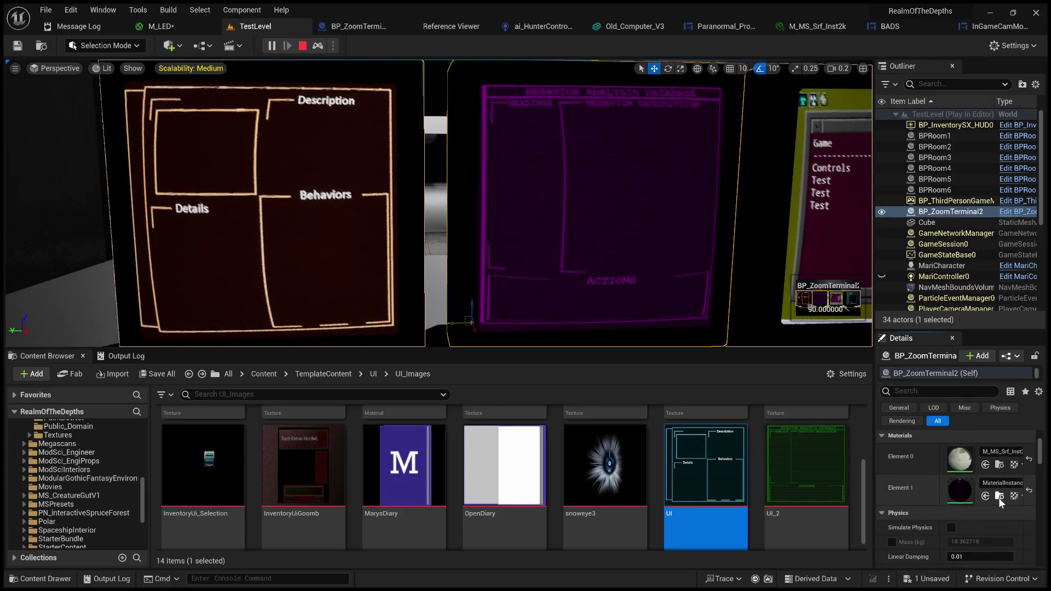
scroll(913, 484, "down", 3)
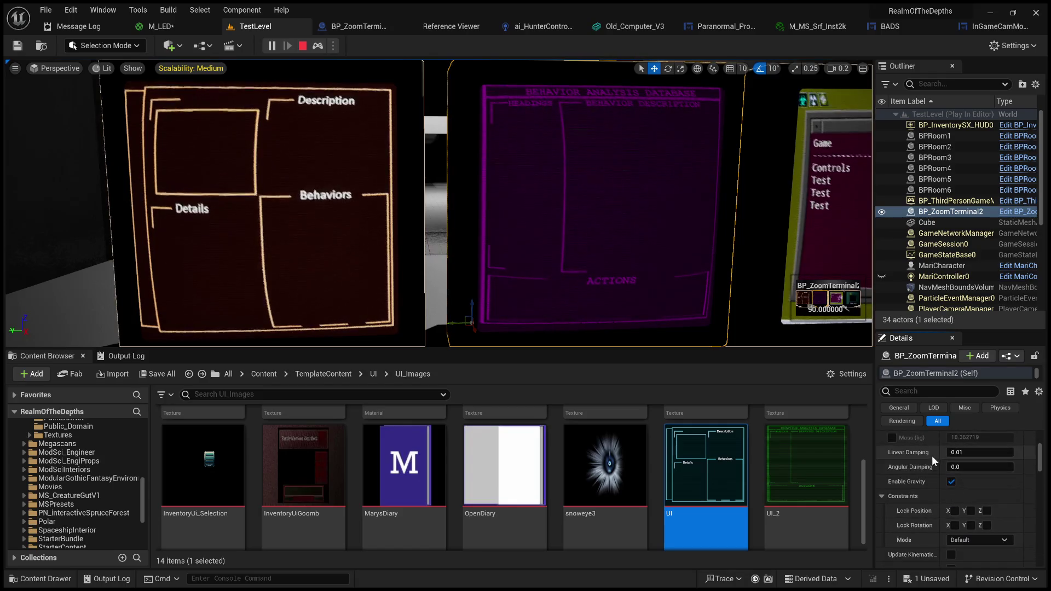
scroll(928, 464, "down", 3)
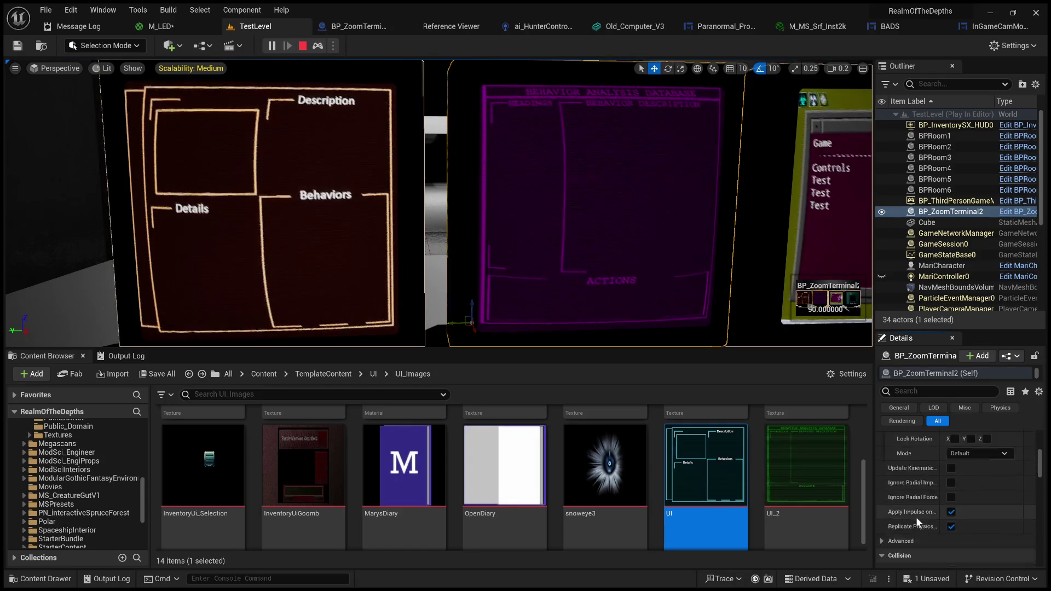
scroll(916, 520, "down", 3)
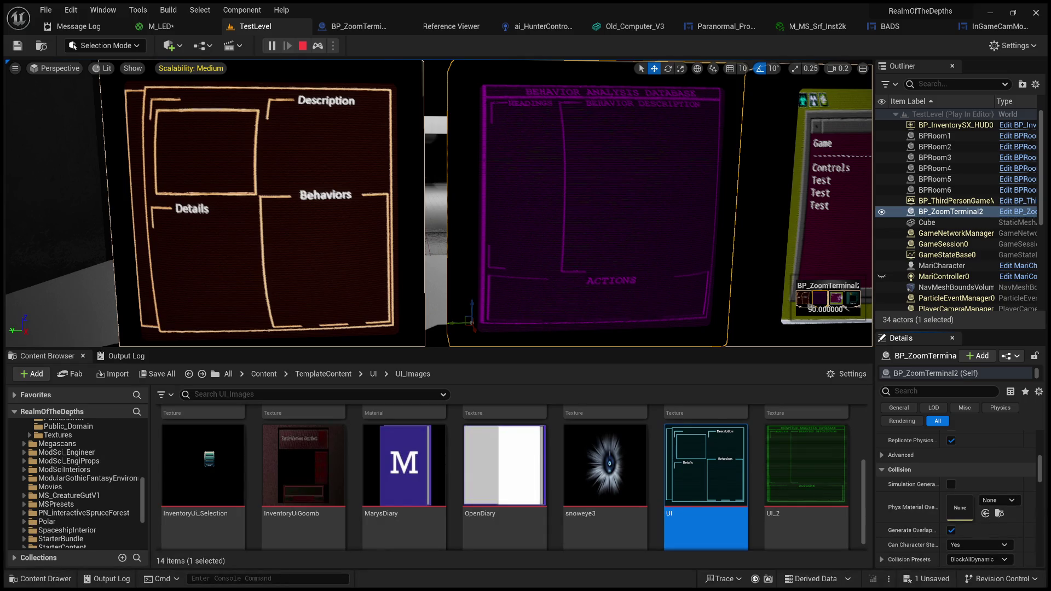
key("alt+Tab")
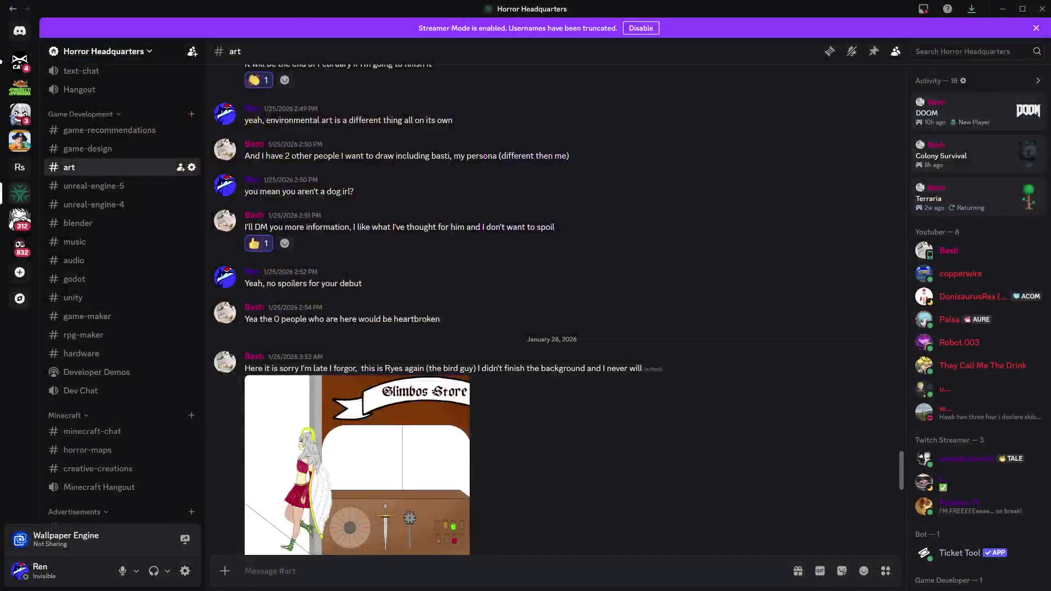
Scroll back through older posts in Discord's #art channel
scroll(553, 307, "up", 10)
scroll(553, 307, "up", 10)
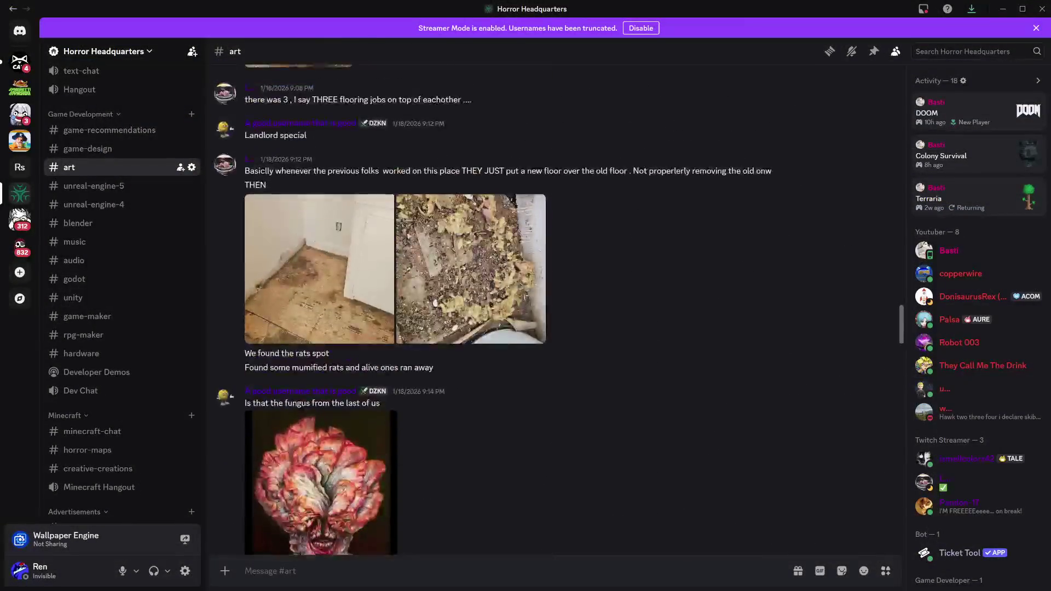
scroll(553, 306, "down", 3)
scroll(552, 307, "up", 15)
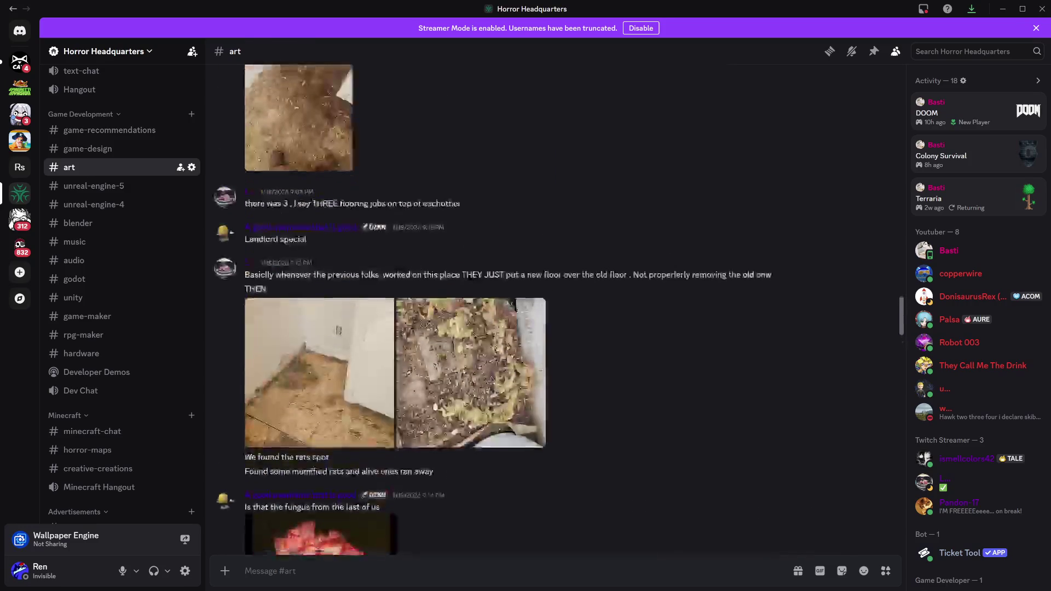
scroll(553, 306, "up", 15)
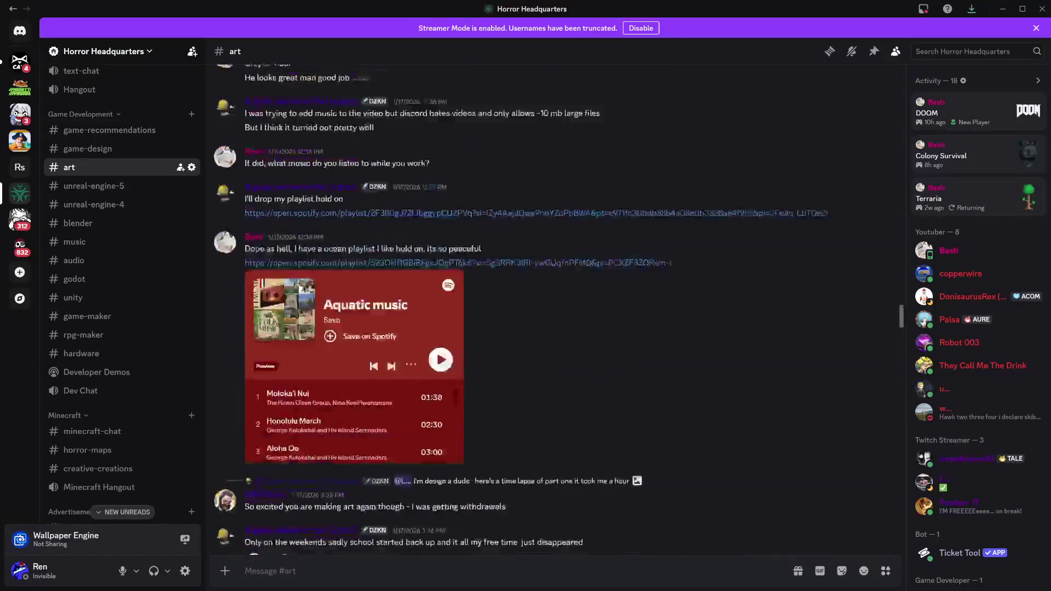
scroll(553, 306, "up", 15)
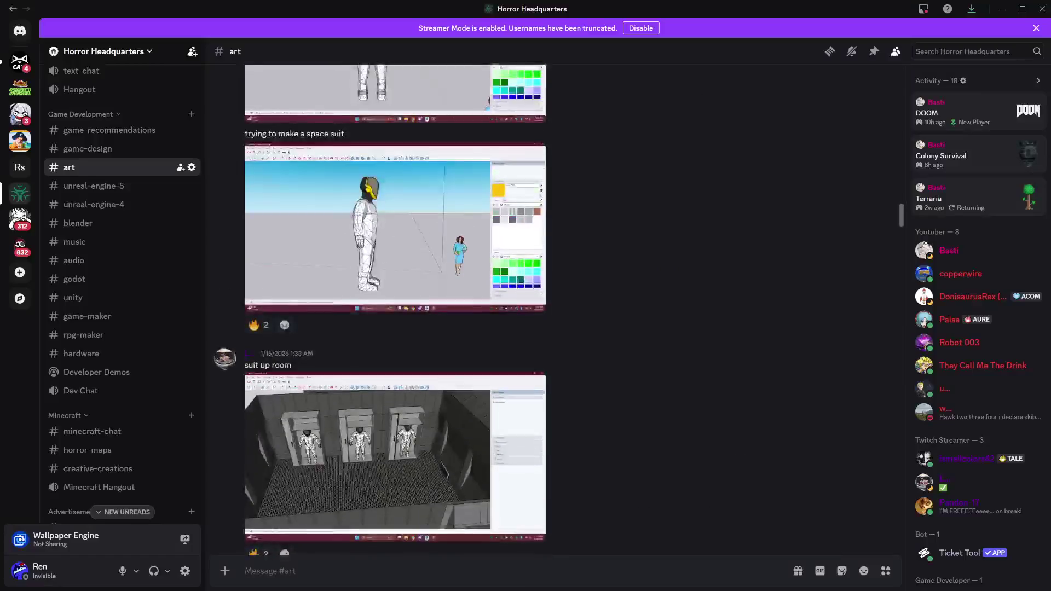
scroll(553, 307, "up", 15)
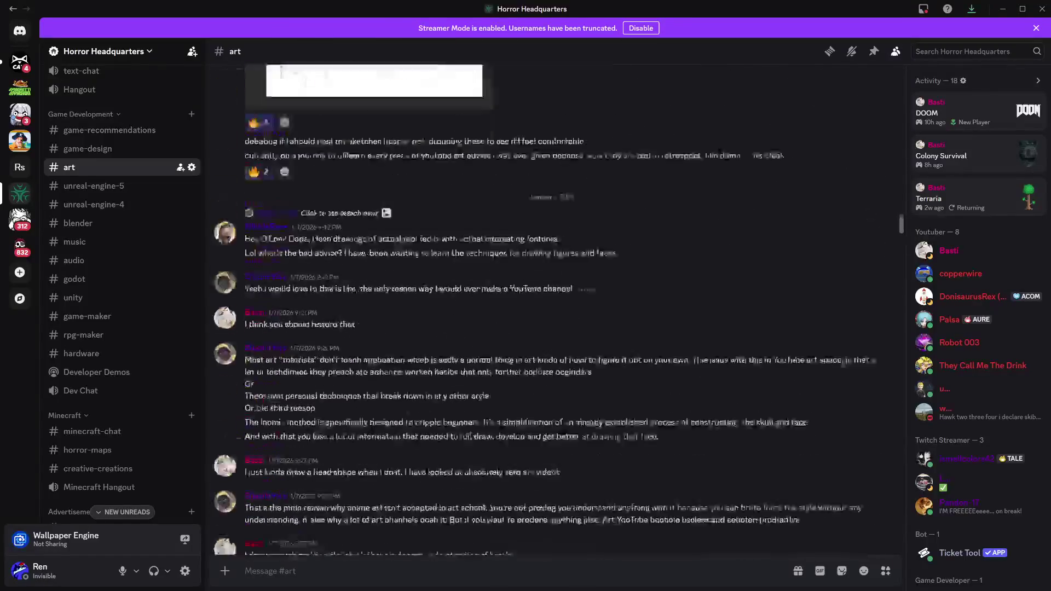
scroll(553, 306, "up", 15)
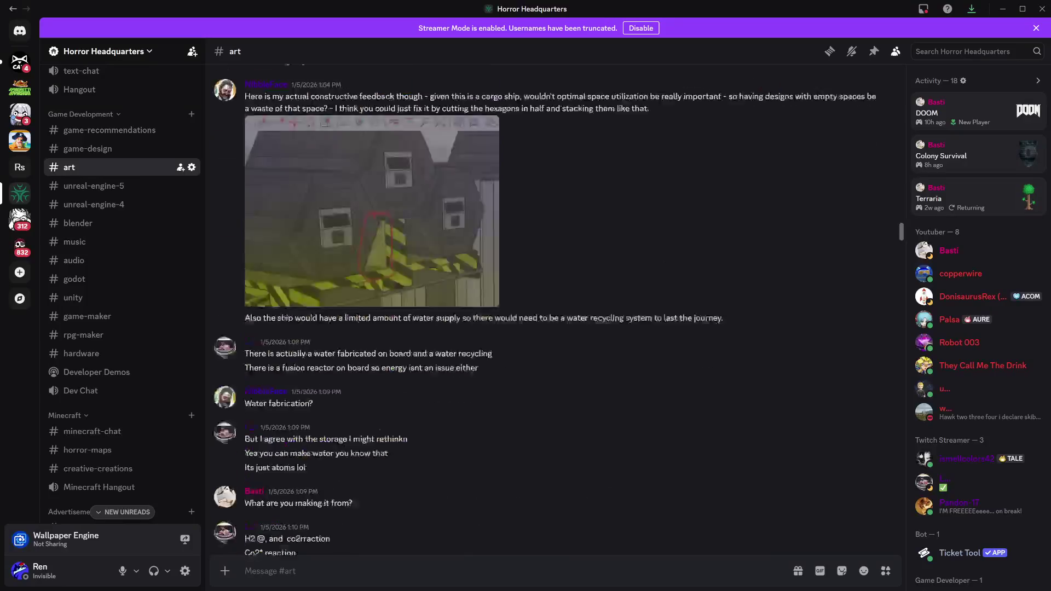
scroll(553, 307, "up", 15)
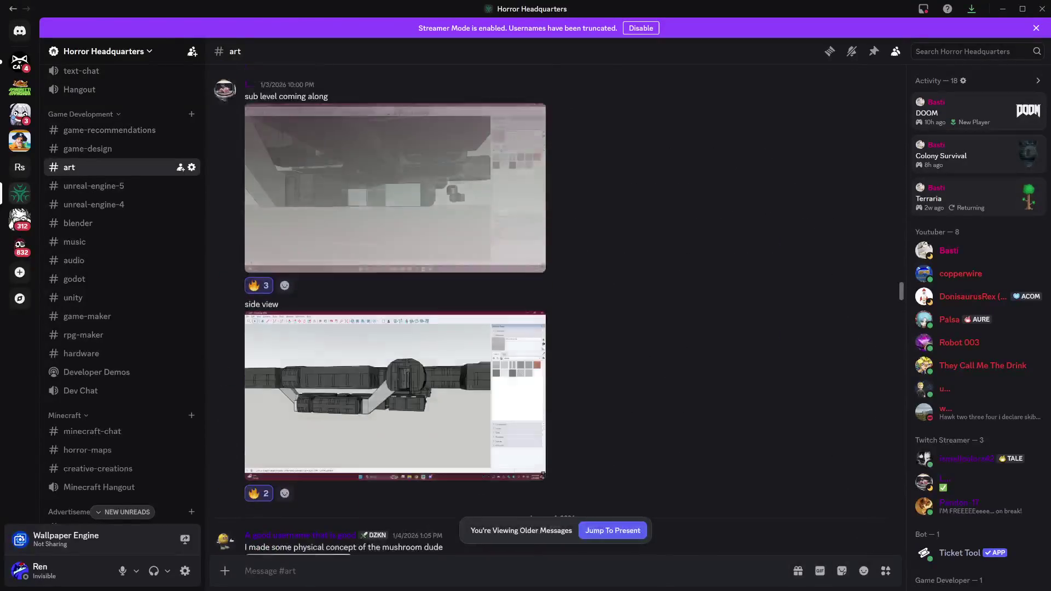
scroll(553, 306, "up", 15)
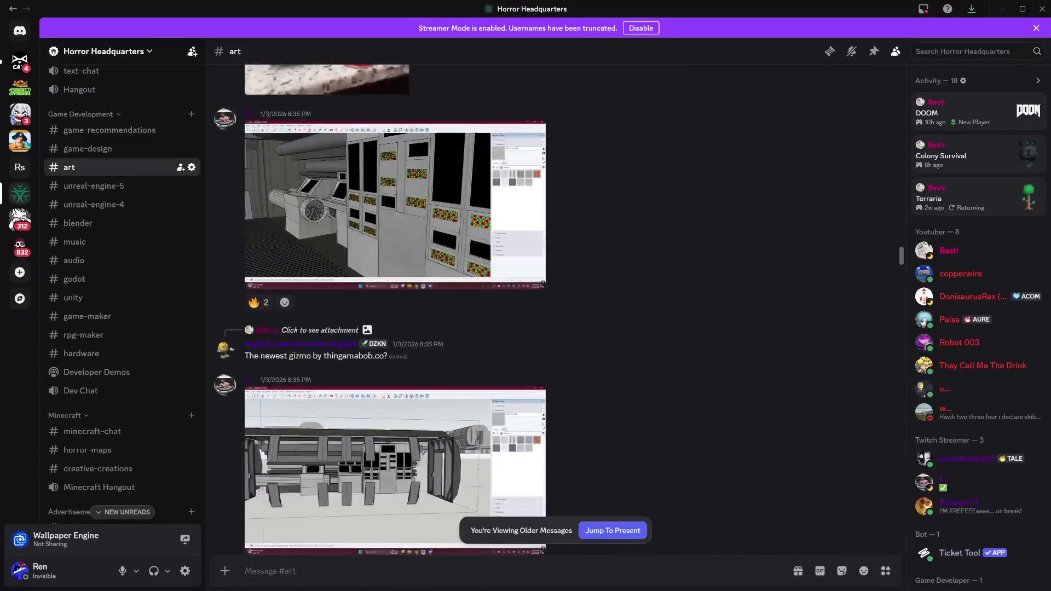
scroll(553, 306, "up", 20)
scroll(553, 306, "up", 20)
scroll(553, 307, "up", 20)
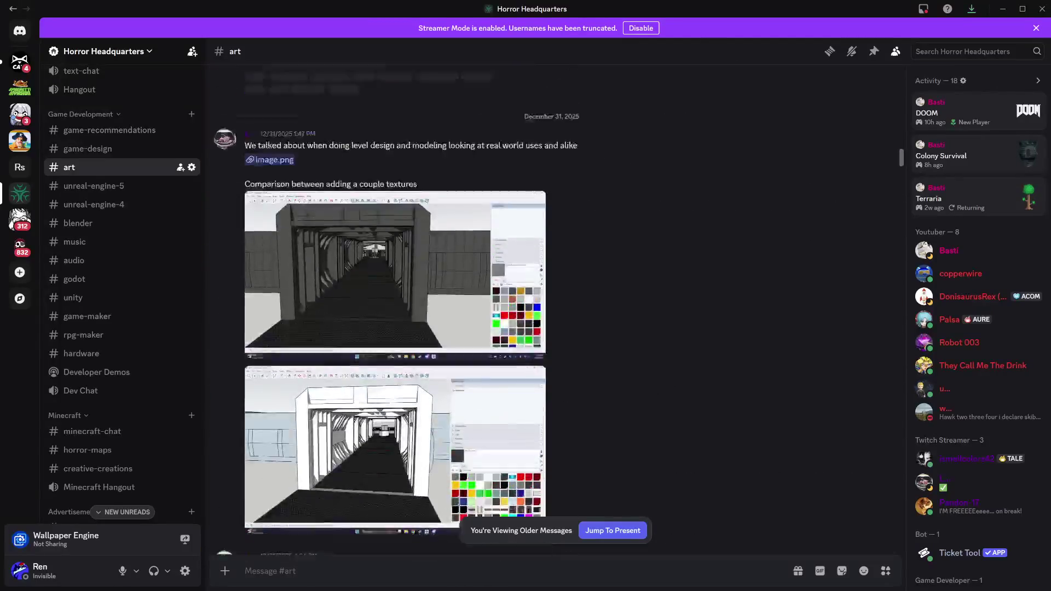
scroll(553, 306, "up", 20)
scroll(552, 307, "up", 20)
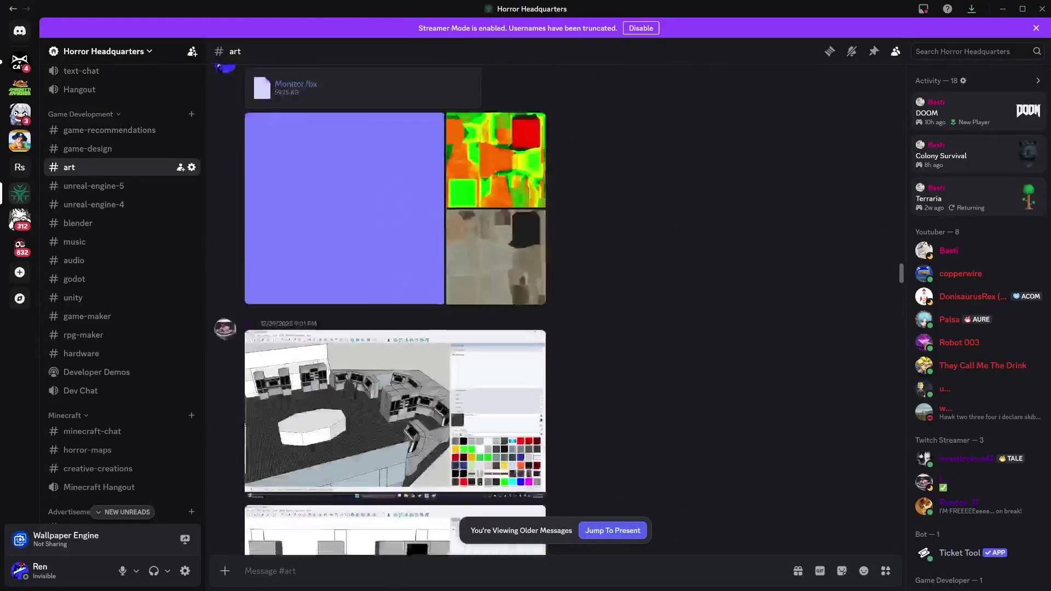
scroll(552, 306, "up", 20)
scroll(553, 306, "up", 20)
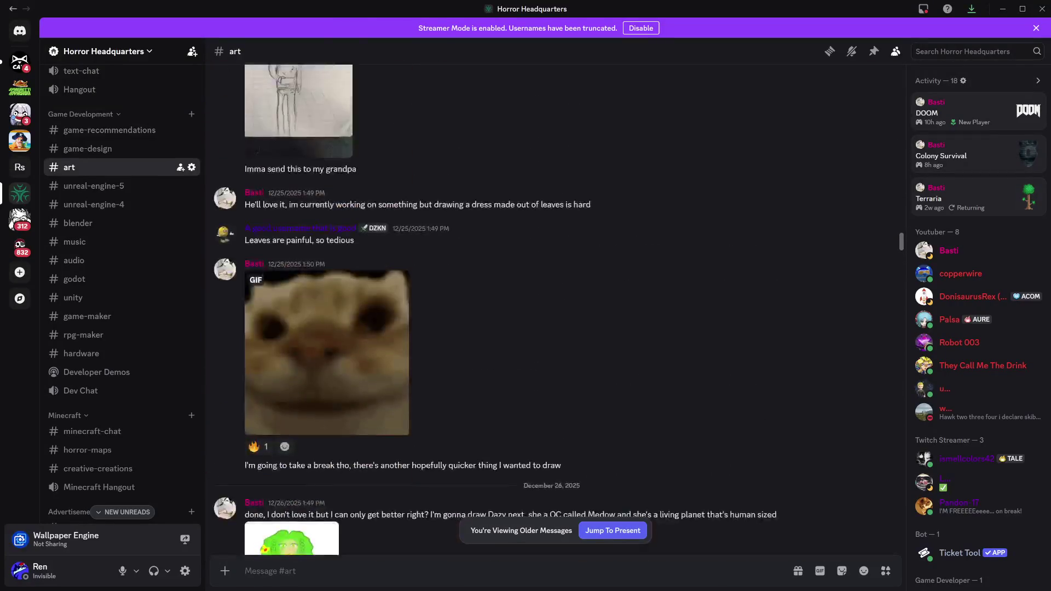
scroll(553, 307, "up", 20)
scroll(553, 306, "up", 5)
scroll(553, 306, "down", 4)
View the barbed-wire drawing full size, close it, and go back to Unreal Engine
left_click(312, 290)
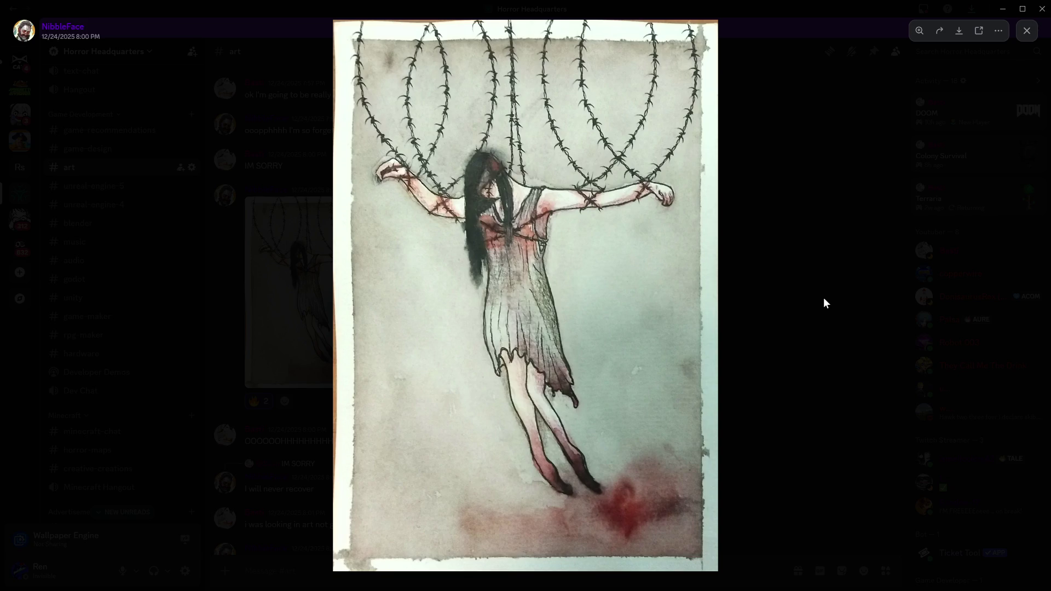
left_click(823, 297)
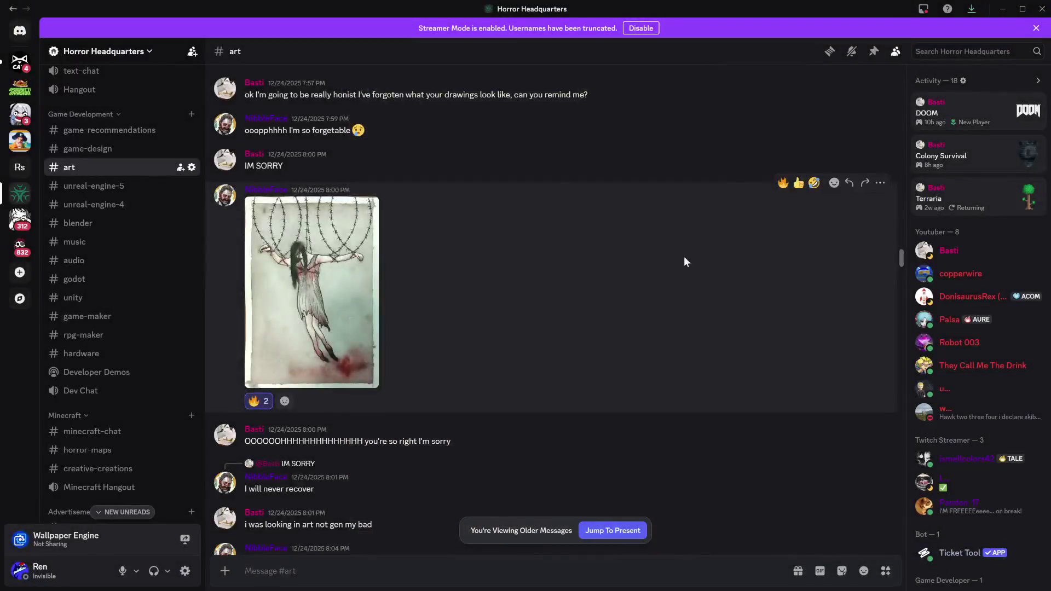
scroll(602, 274, "down", 5)
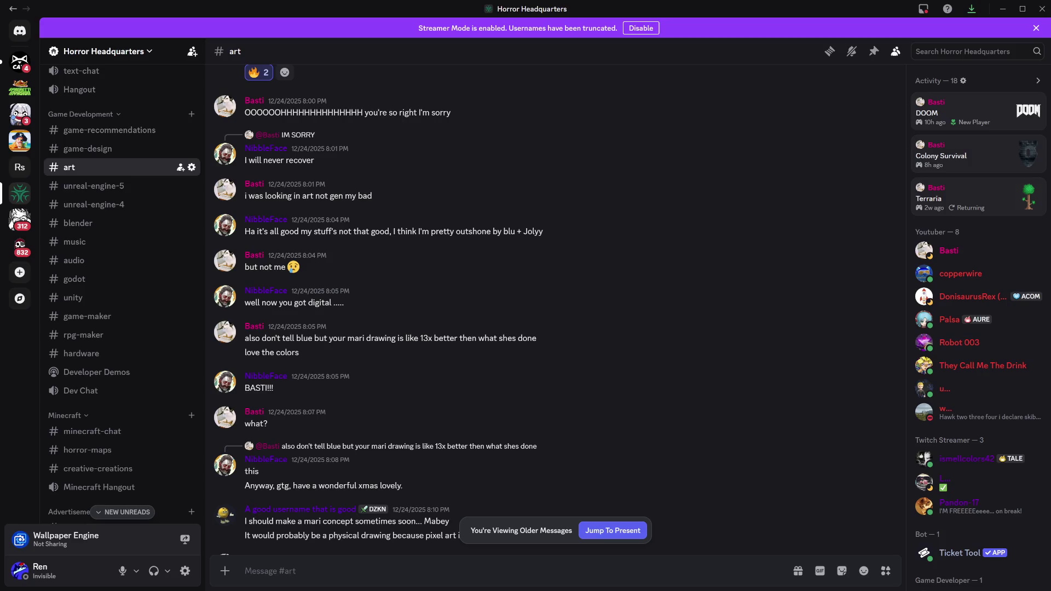
key("alt+Tab")
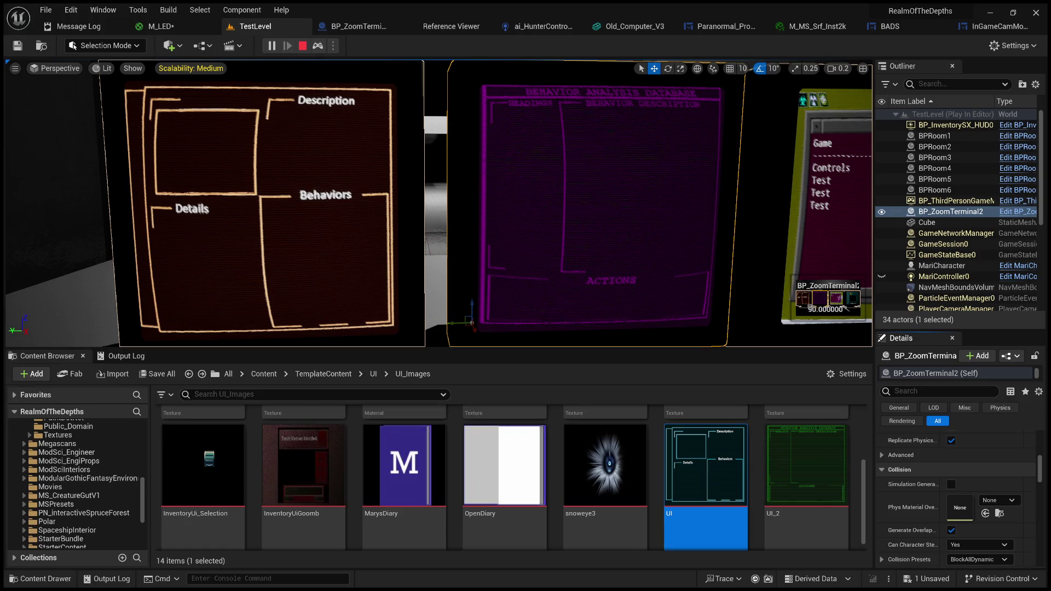
Pass through the BP_ZoomTerminal and Reference Viewer tabs, close M_LED, and return to TestLevel
left_click(378, 27)
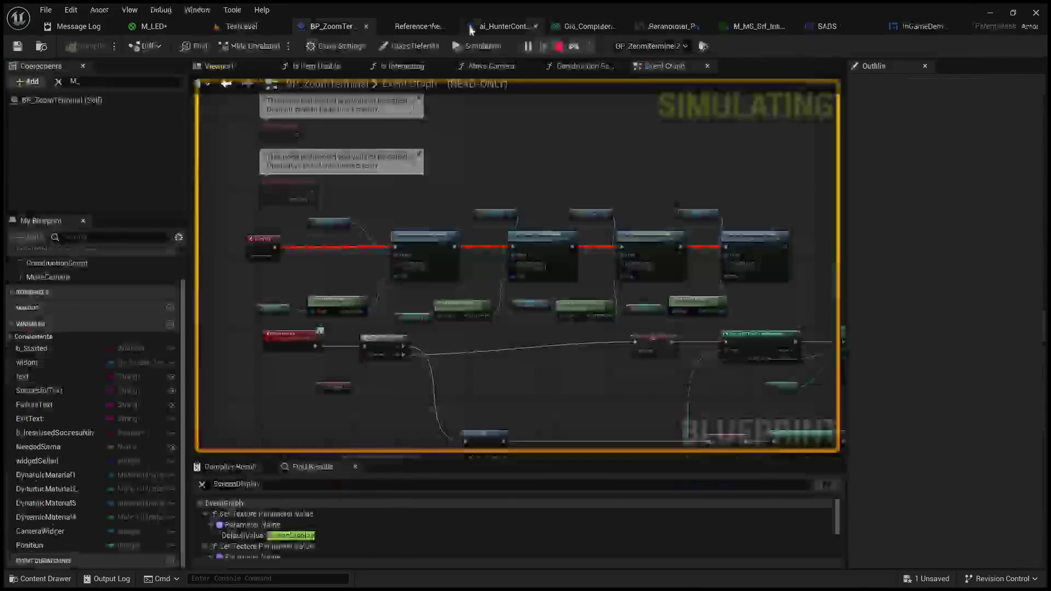
left_click(411, 27)
left_click(350, 27)
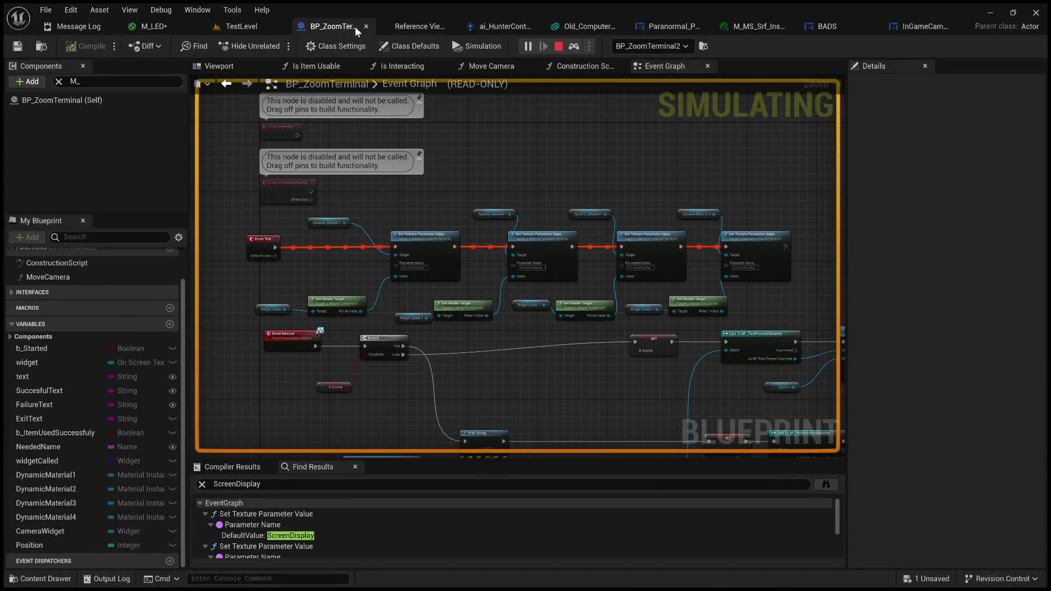
left_click(170, 26)
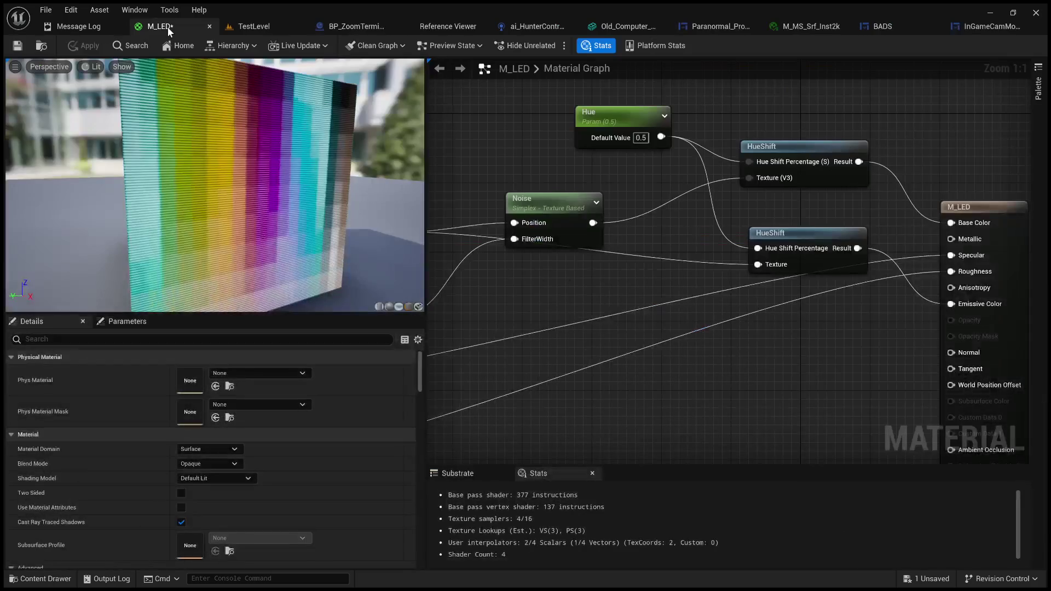
middle_click(166, 28)
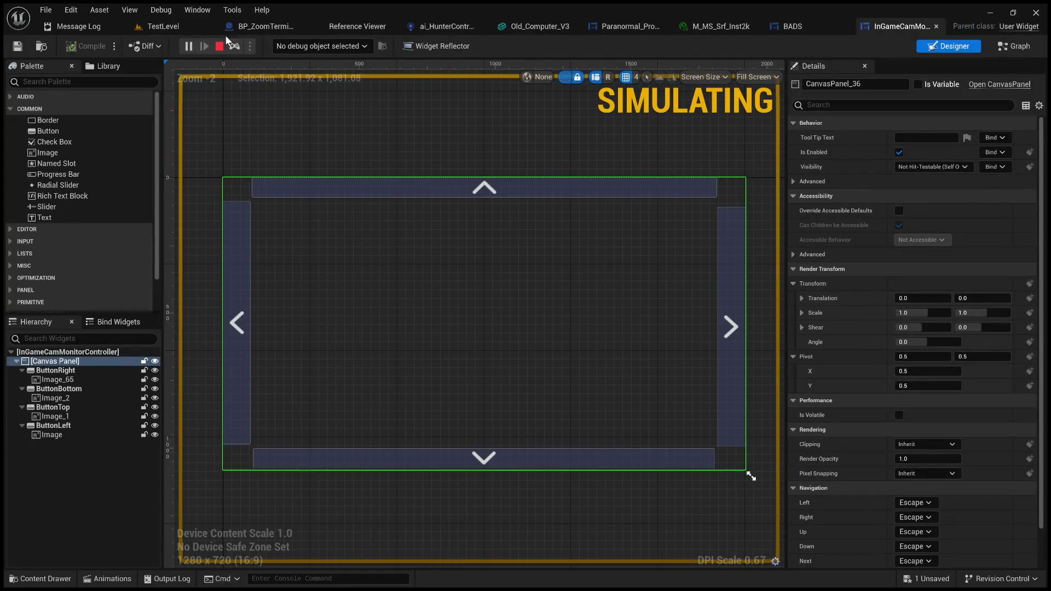
left_click(164, 26)
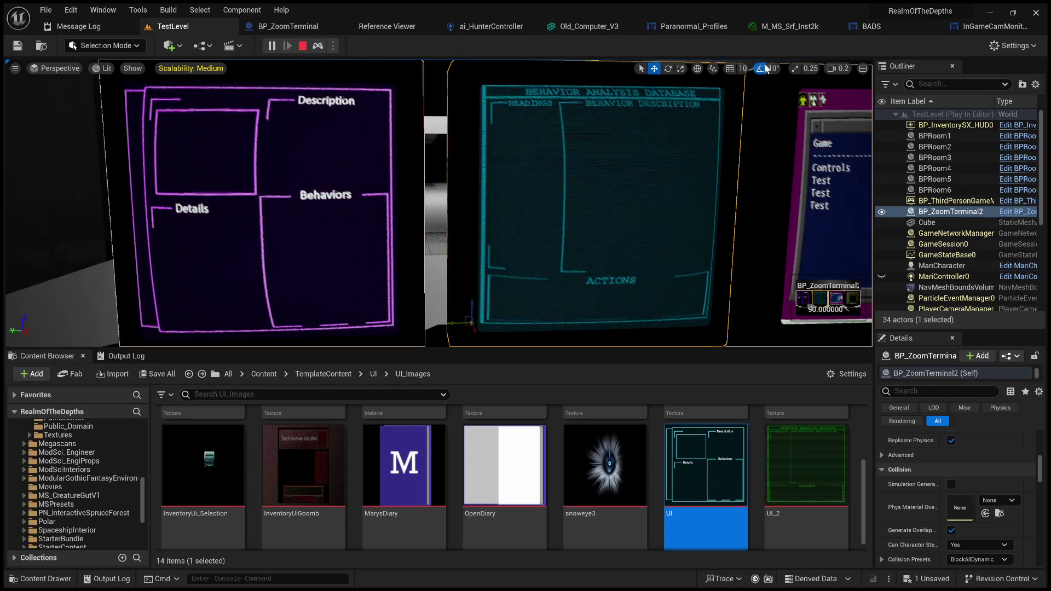
Reframe the playing level and make the viewport taller to show the tinted screens
mouse_move(572, 268)
left_mouse_down()
mouse_move(607, 255)
mouse_move(575, 257)
left_mouse_up()
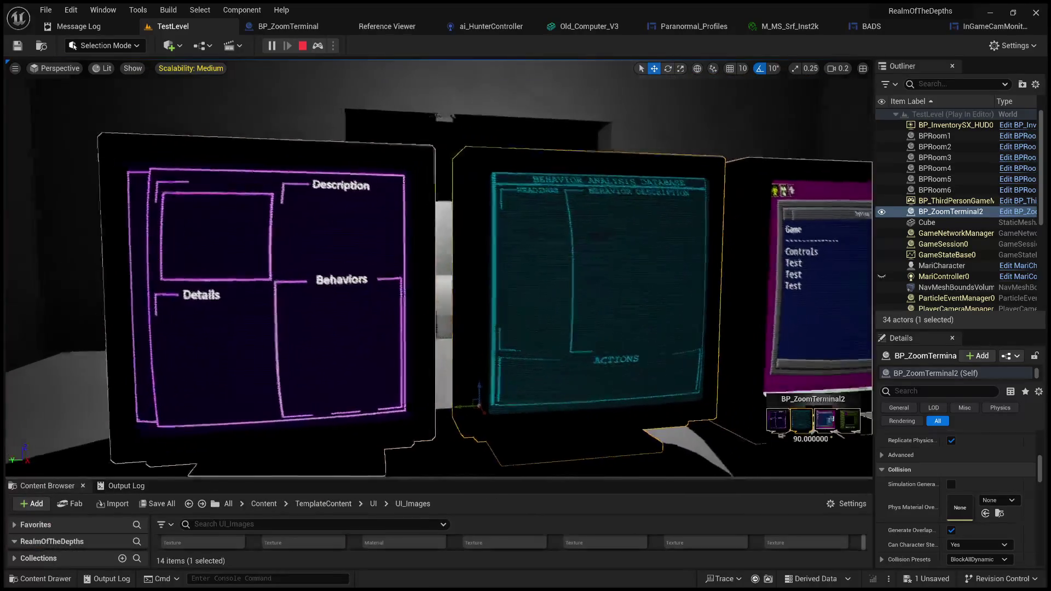
left_click_drag(604, 349, 605, 480)
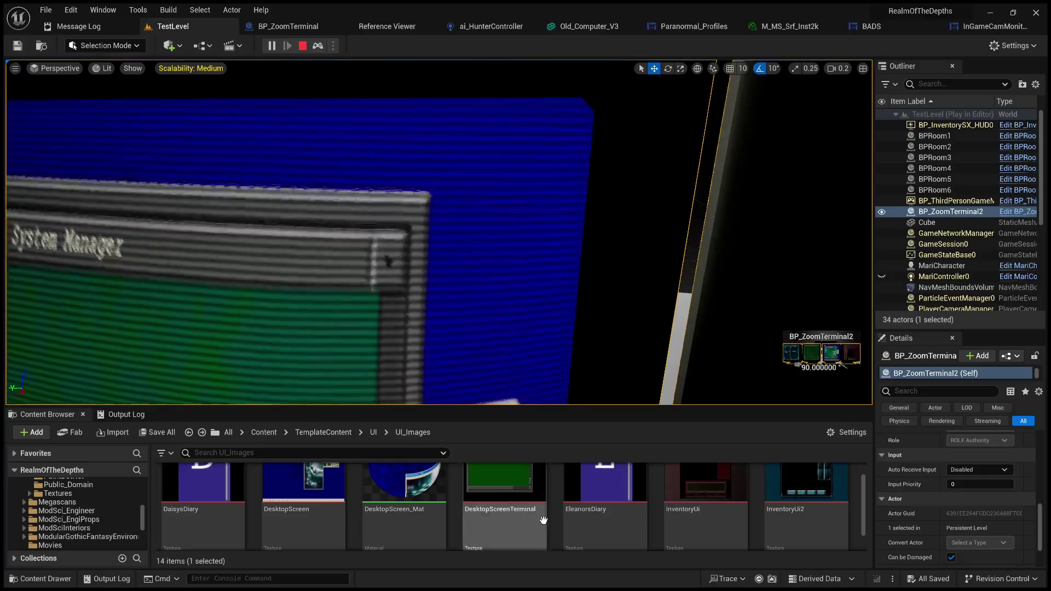
double_click(533, 517)
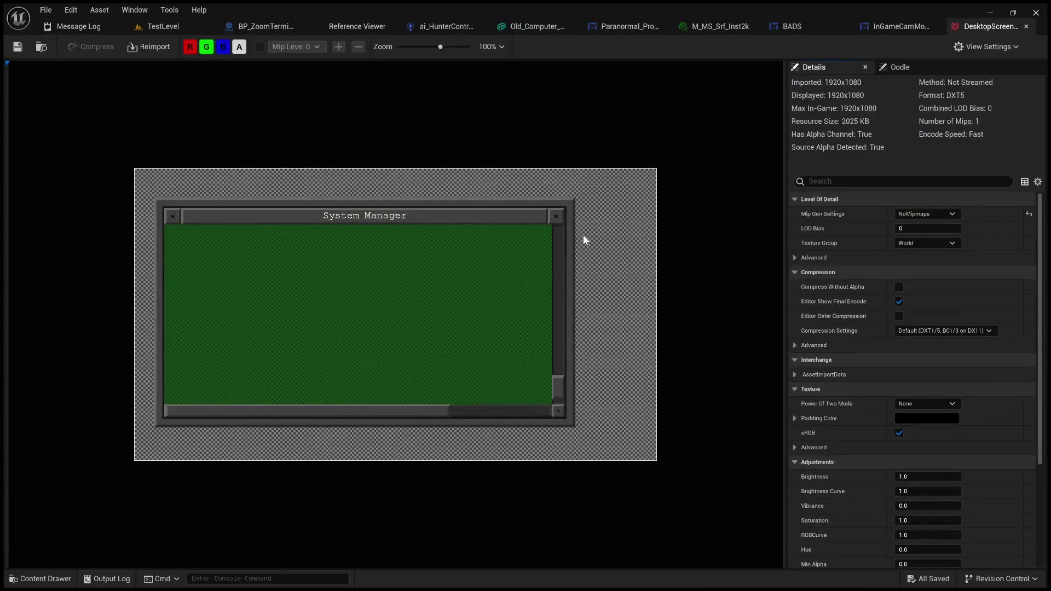
scroll(645, 171, "up", 6)
scroll(648, 194, "down", 2)
scroll(648, 196, "down", 1)
scroll(761, 90, "up", 2)
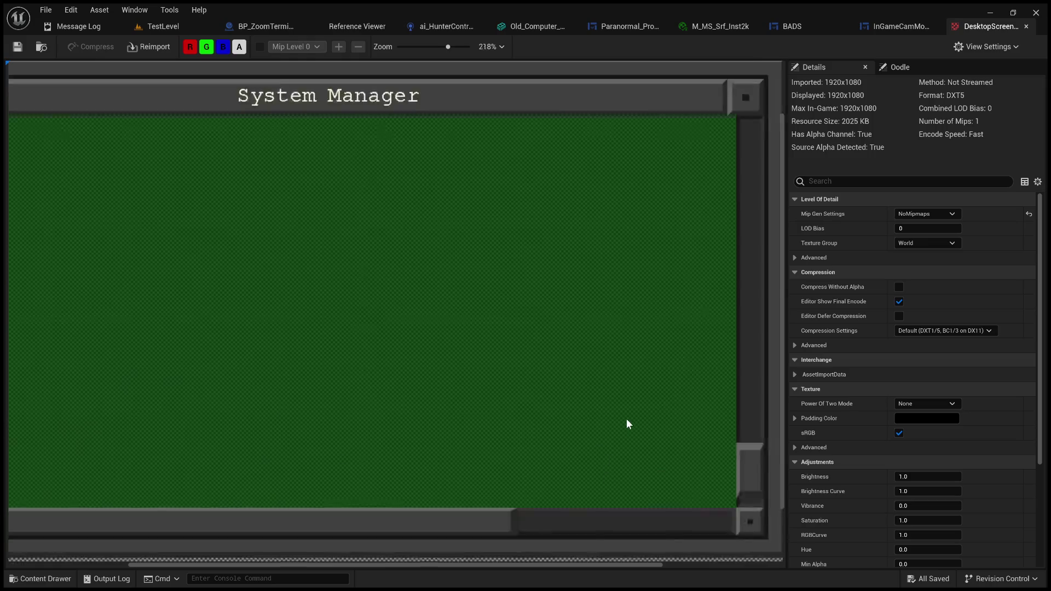
scroll(518, 523, "up", 3)
scroll(575, 501, "down", 1)
scroll(730, 537, "down", 2)
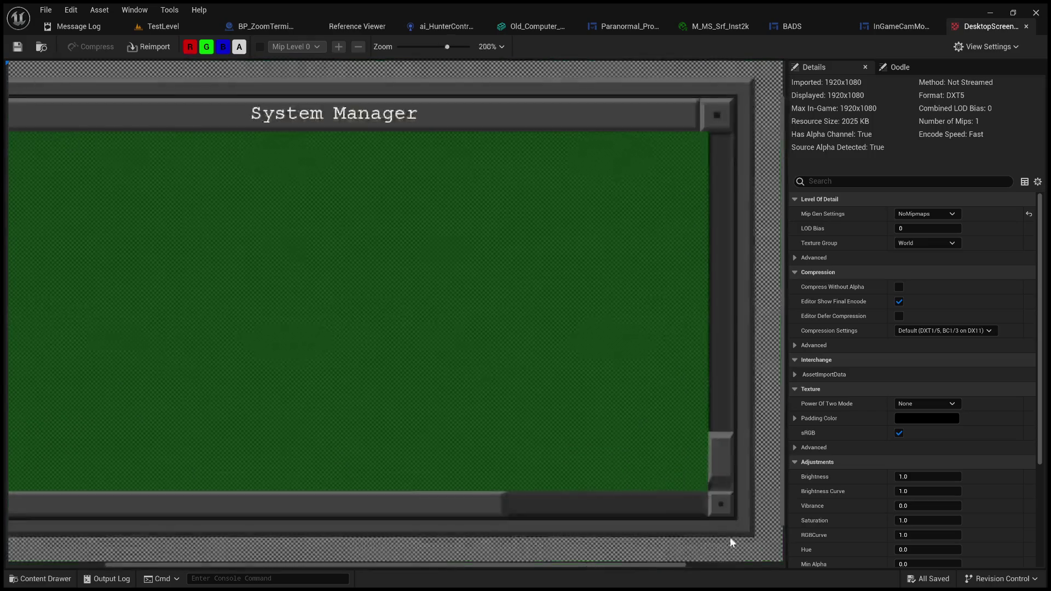
scroll(651, 170, "up", 1)
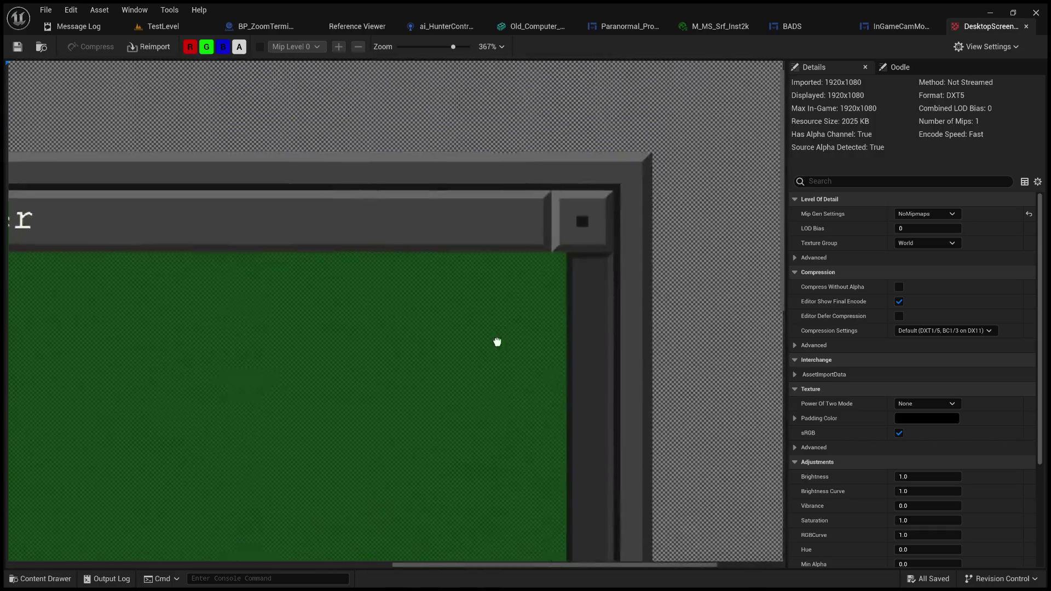
scroll(673, 129, "up", 3)
scroll(591, 171, "up", 3)
scroll(629, 143, "up", 3)
scroll(628, 144, "up", 4)
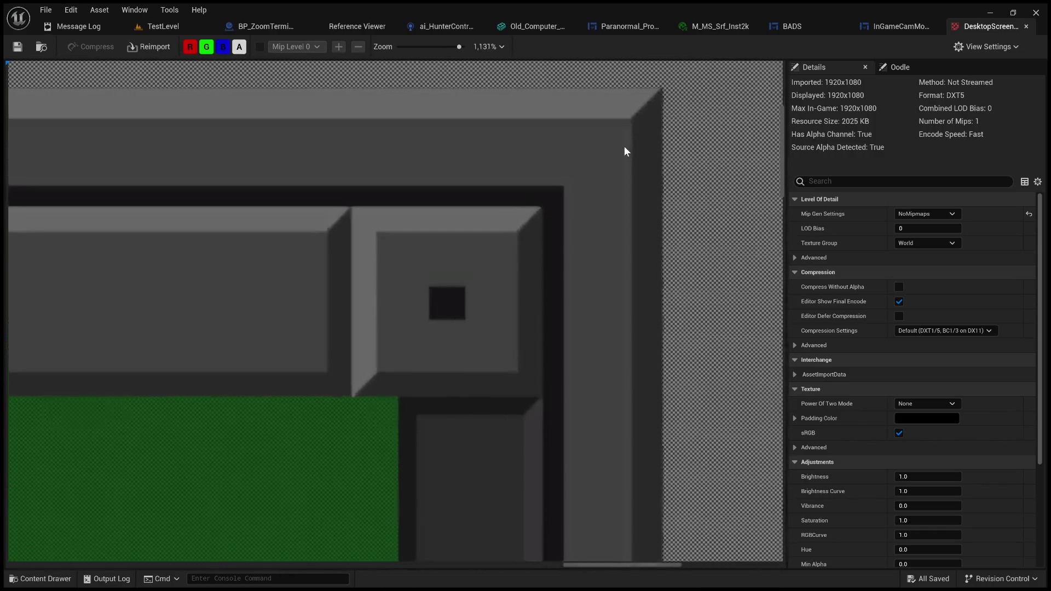
scroll(565, 261, "down", 1)
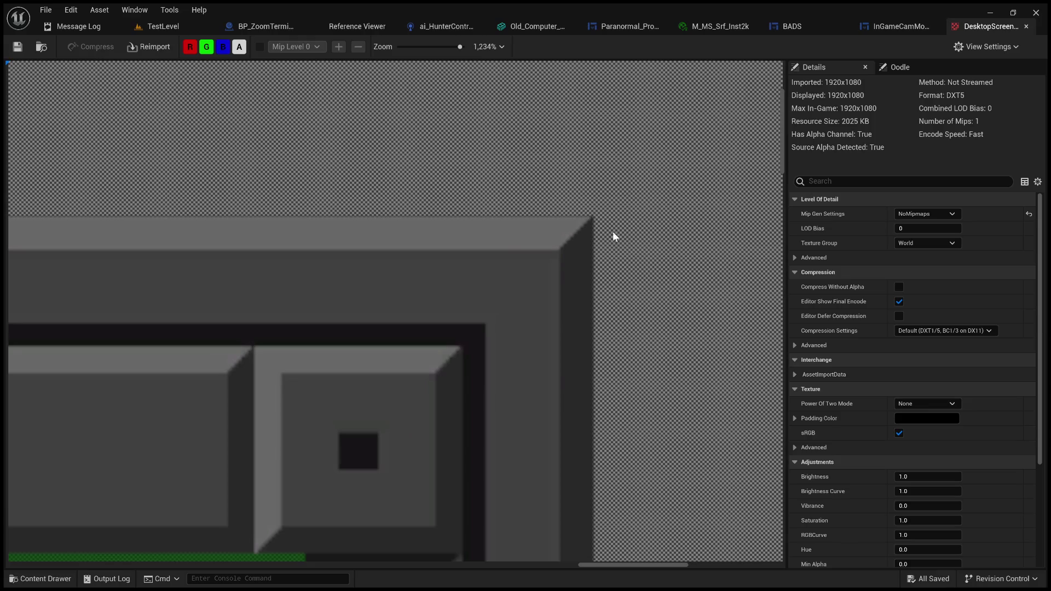
left_click(167, 26)
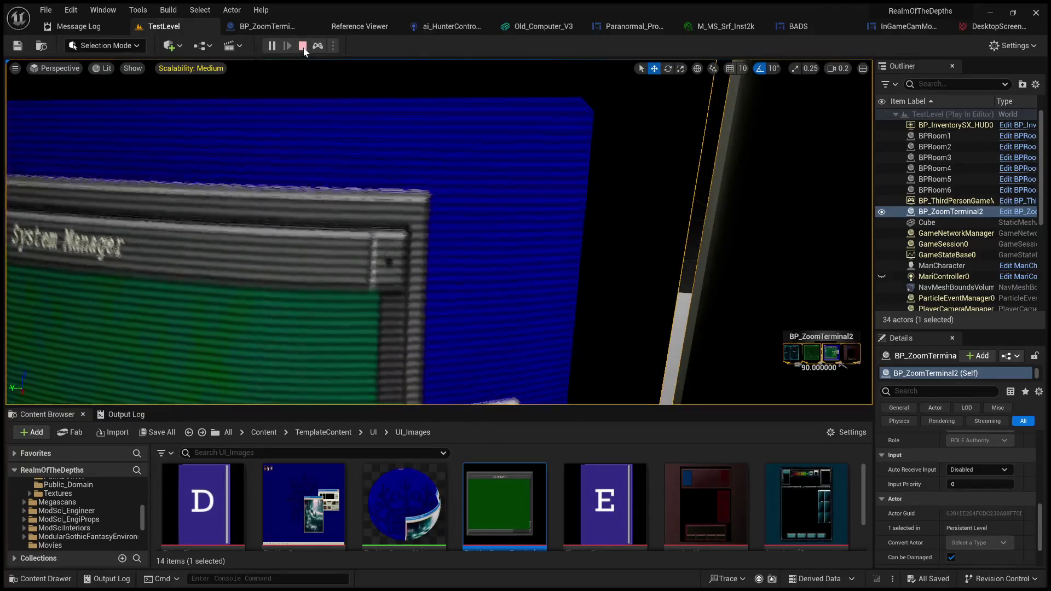
Stop the play session, check the BP_ZoomTerminal event graph, then return to TestLevel
left_click(302, 46)
scroll(432, 204, "up", 3)
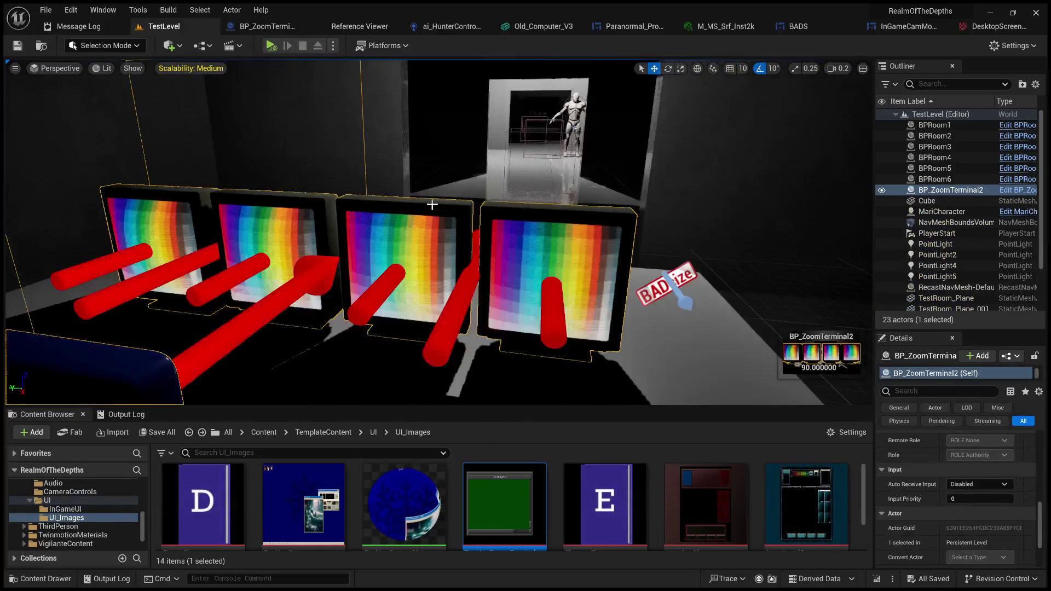
left_click(282, 28)
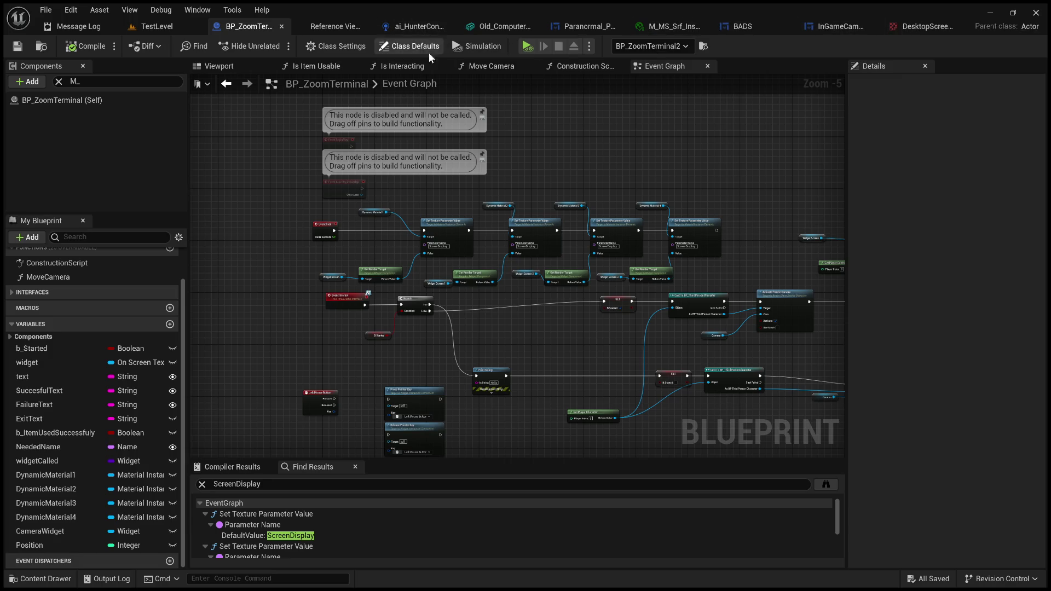
left_click(134, 27)
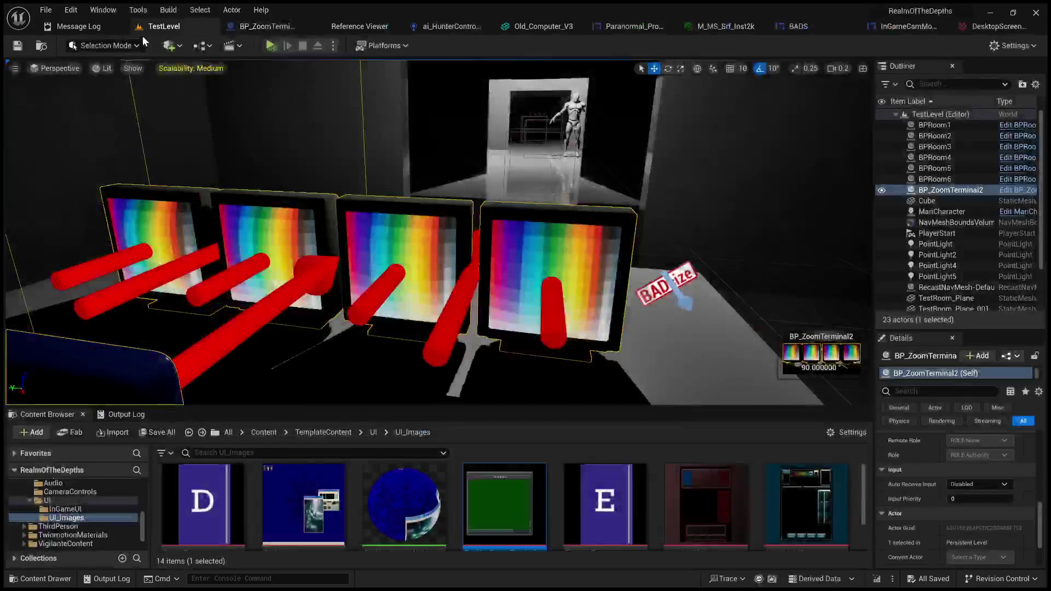
left_click_drag(603, 409, 603, 222)
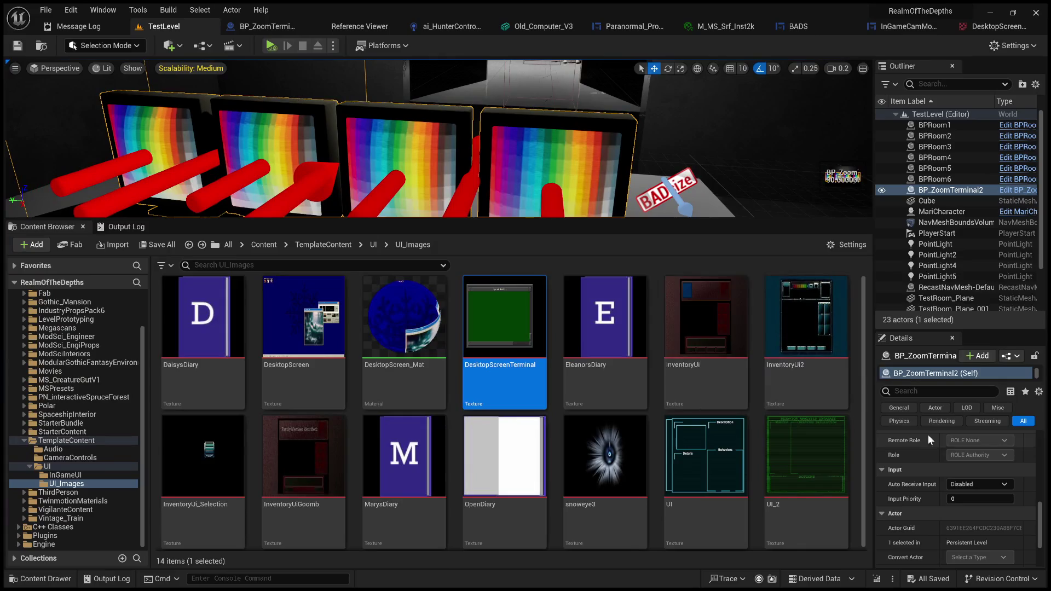
scroll(949, 436, "up", 5)
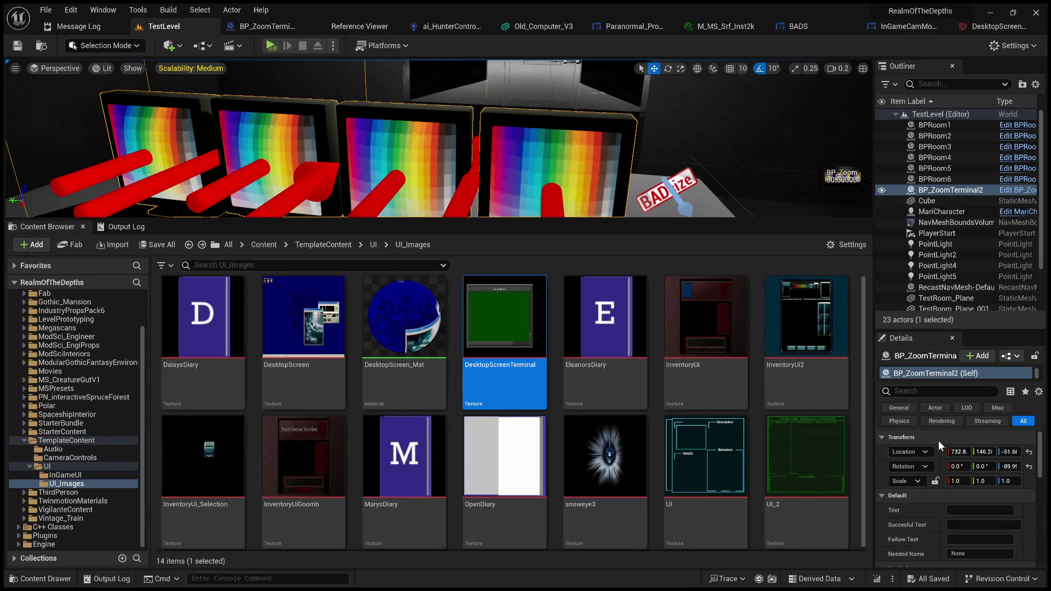
Select the terminal's StaticMesh component and open the screen's material instance from its Materials slots
left_click_drag(946, 381, 945, 448)
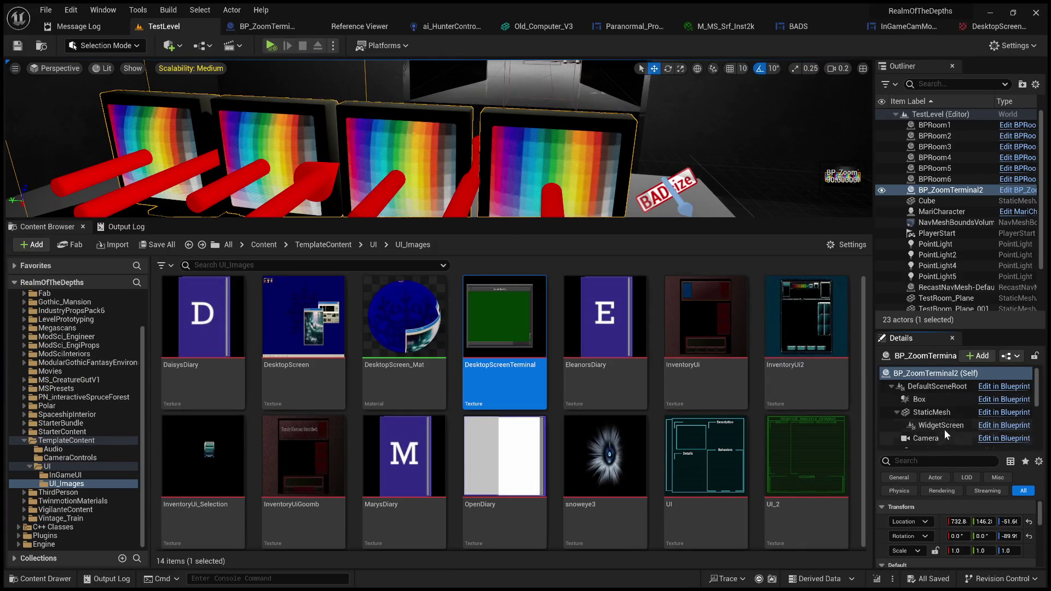
left_click(944, 413)
scroll(919, 528, "down", 3)
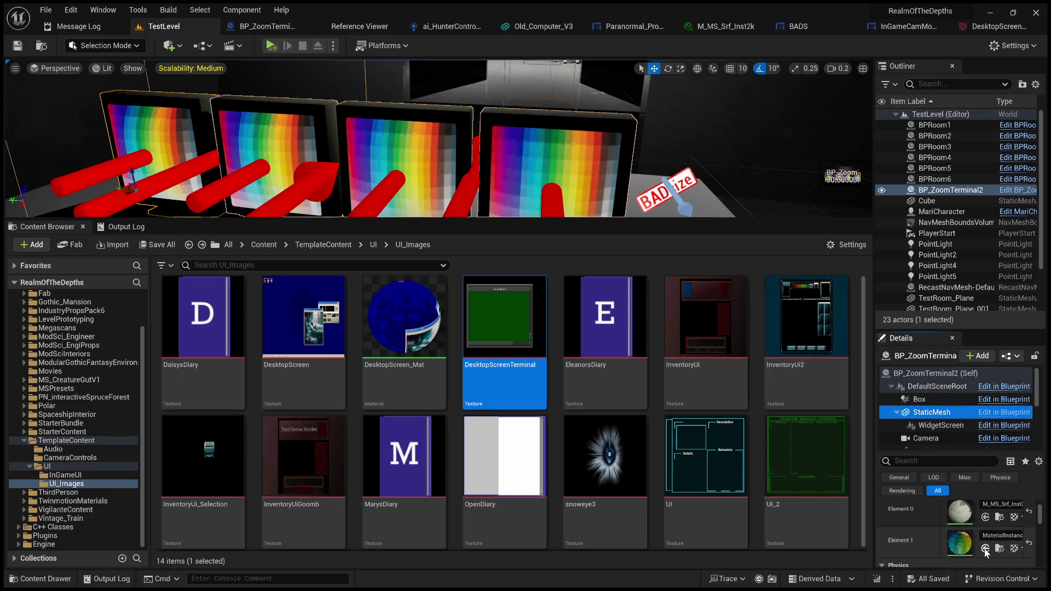
scroll(601, 425, "down", 3)
scroll(518, 410, "up", 3)
scroll(518, 410, "down", 2)
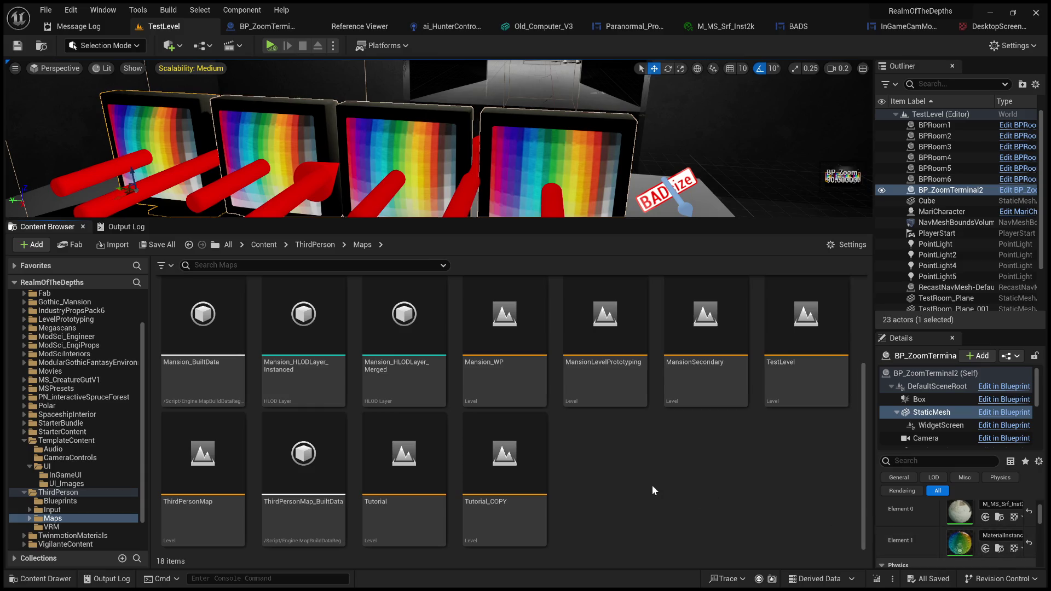
scroll(651, 485, "up", 2)
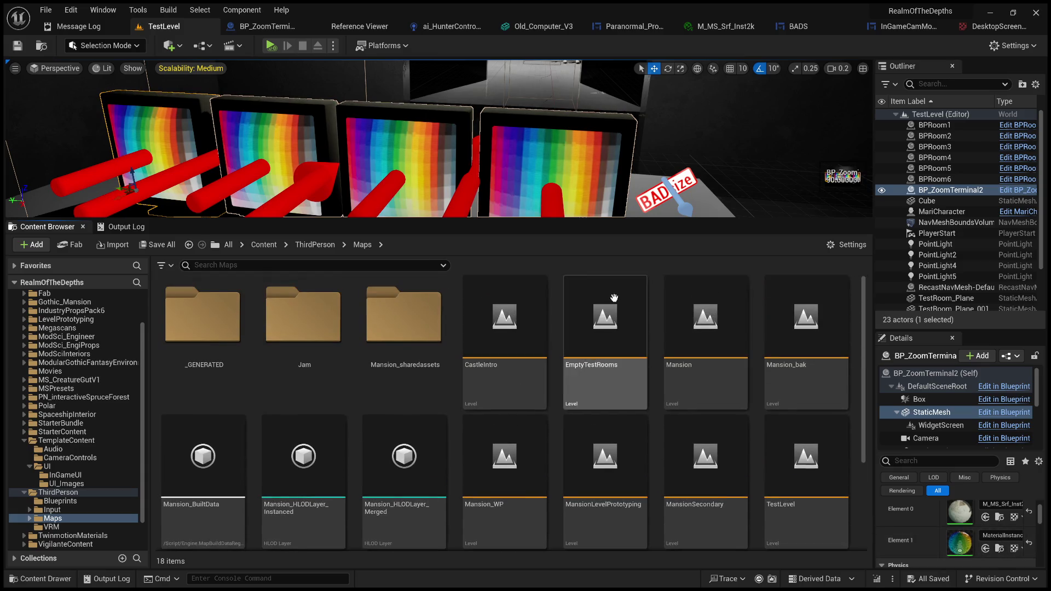
double_click(958, 543)
left_click(464, 129)
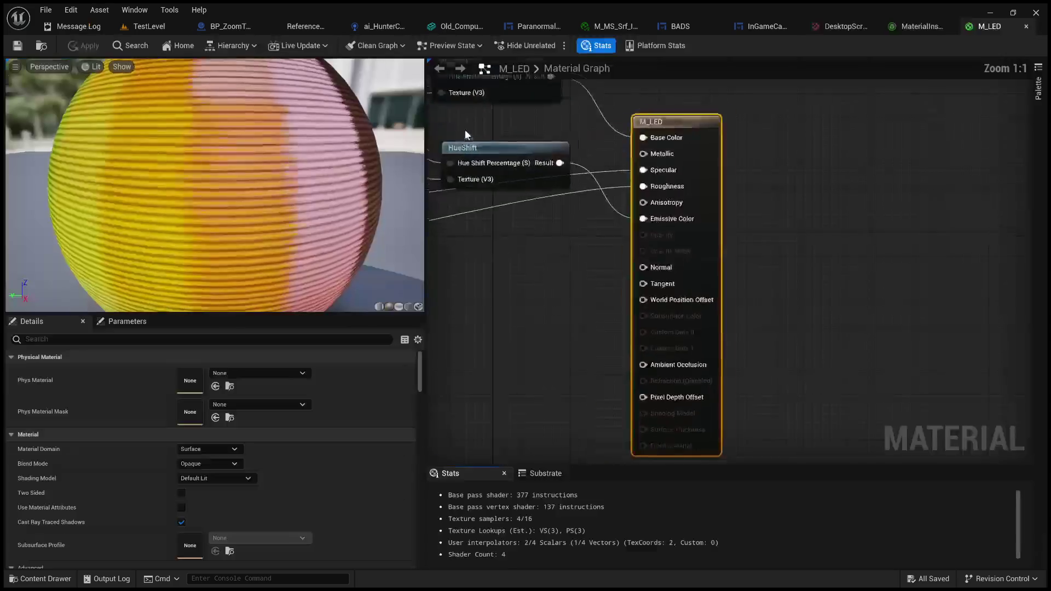
scroll(523, 213, "down", 6)
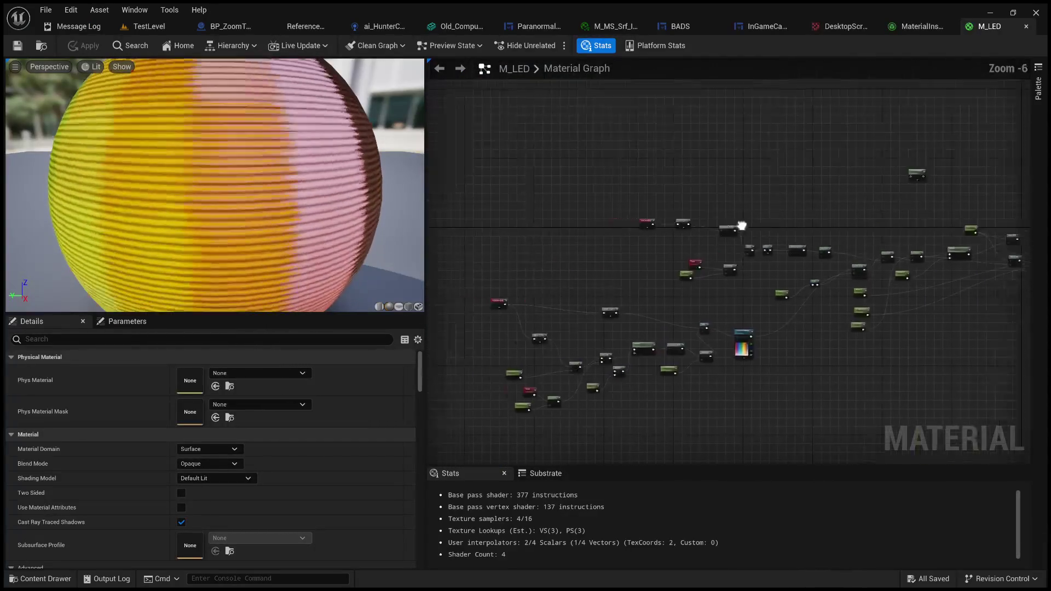
mouse_move(607, 244)
left_mouse_down()
mouse_move(591, 352)
mouse_move(729, 165)
left_mouse_up()
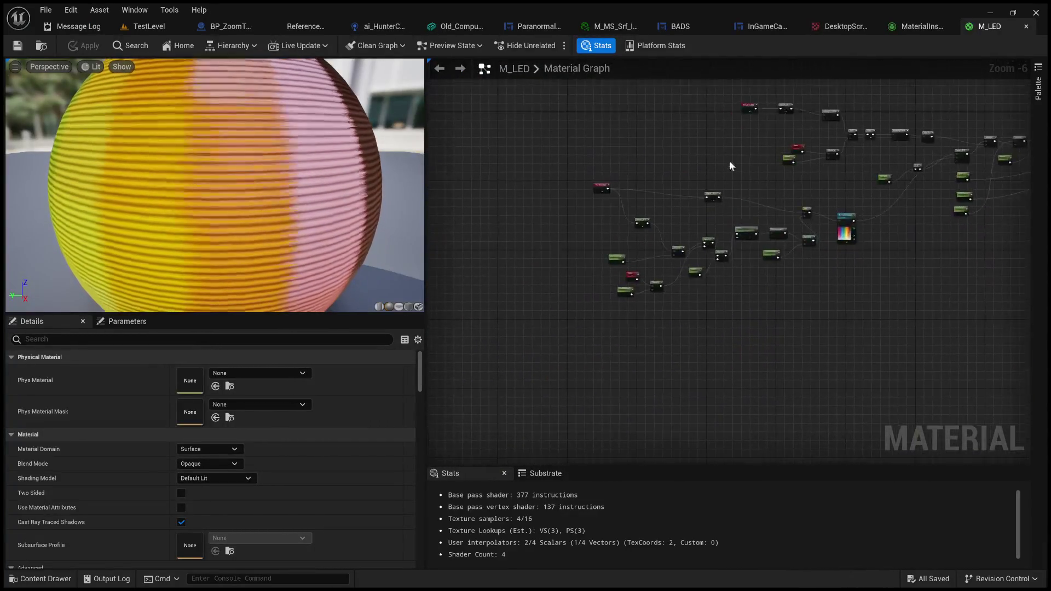
scroll(680, 217, "up", 4)
mouse_move(680, 218)
left_mouse_down()
mouse_move(734, 218)
mouse_move(722, 201)
mouse_move(684, 211)
mouse_move(444, 209)
left_mouse_up()
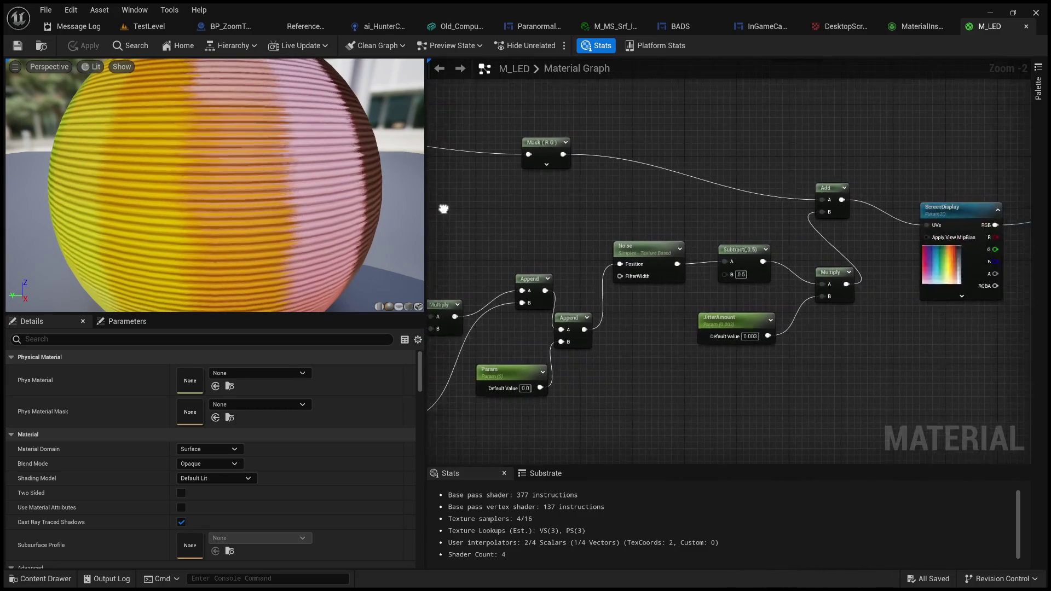
mouse_move(711, 238)
left_mouse_down()
mouse_move(560, 262)
mouse_move(419, 345)
mouse_move(288, 373)
left_mouse_up()
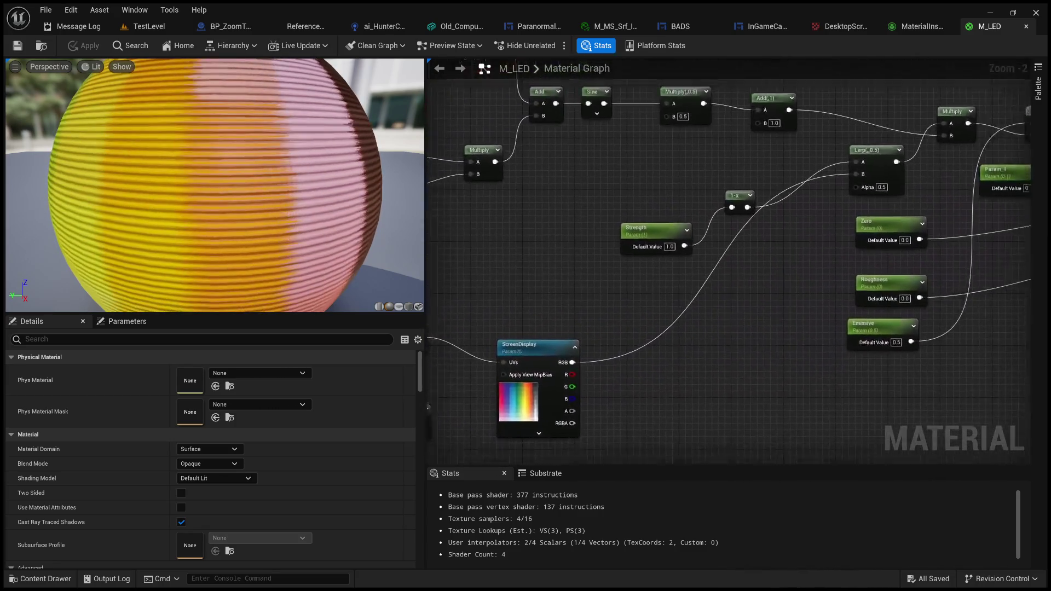
mouse_move(719, 283)
left_mouse_down()
mouse_move(511, 290)
mouse_move(313, 376)
mouse_move(761, 280)
mouse_move(597, 261)
mouse_move(675, 255)
mouse_move(490, 317)
left_mouse_up()
scroll(681, 268, "down", 2)
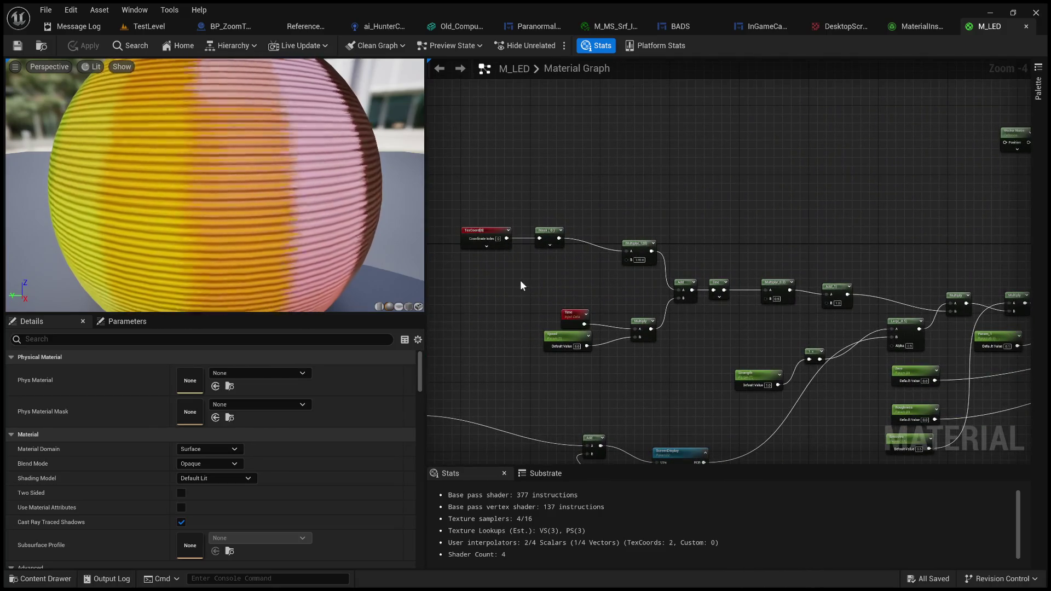
scroll(599, 279, "up", 4)
mouse_move(602, 286)
left_mouse_down()
mouse_move(732, 288)
mouse_move(559, 248)
mouse_move(409, 247)
left_mouse_up()
left_click_drag(931, 258, 441, 254)
scroll(928, 227, "down", 6)
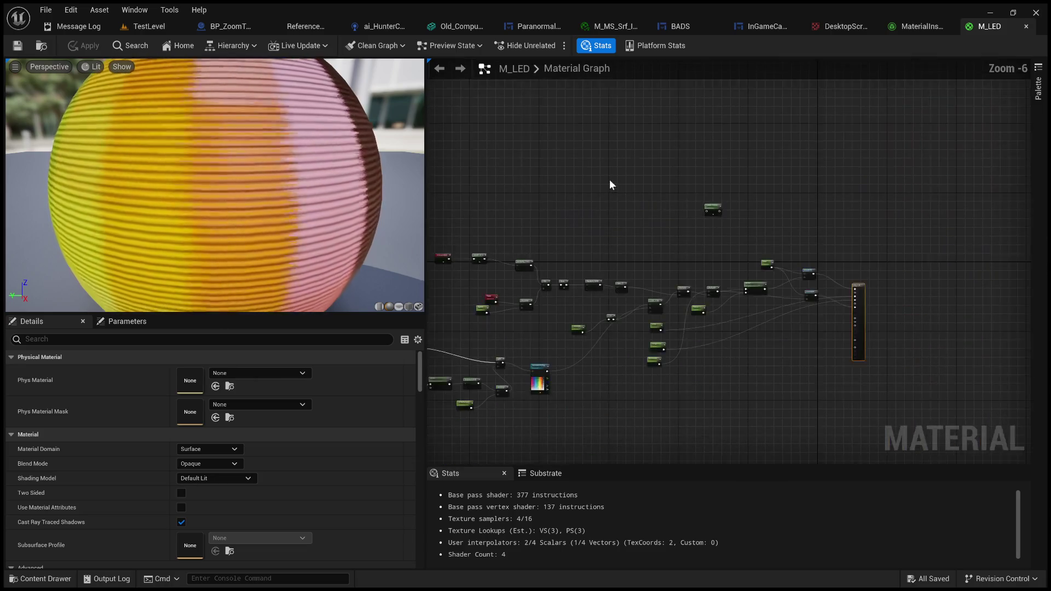
left_click(148, 27)
left_click_drag(481, 218, 481, 412)
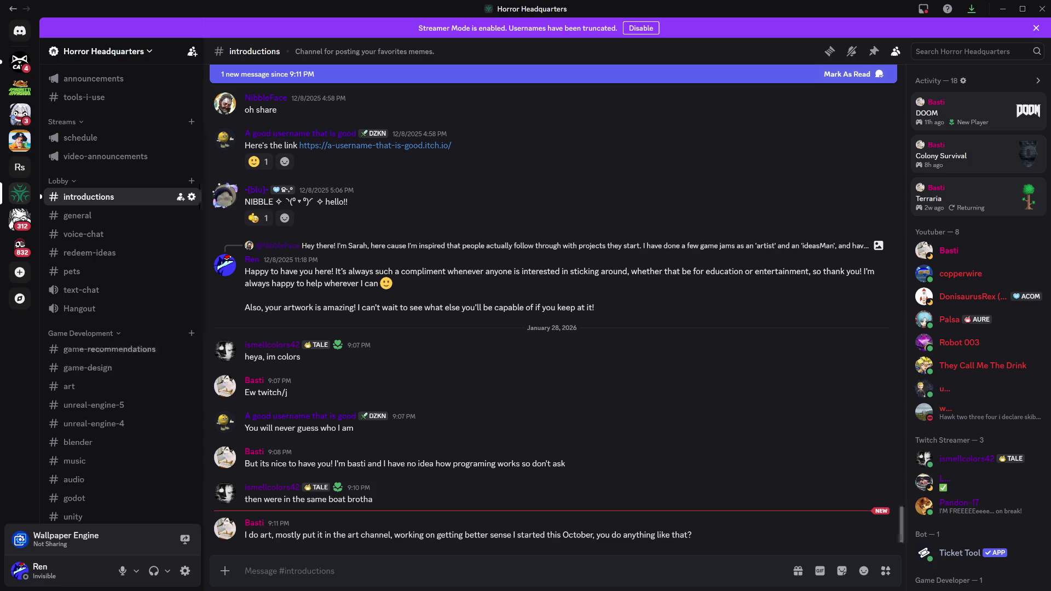
Post a message in #introductions asking to join the conversation
left_click(407, 565)
type("Hey guys, can I join the convo too?")
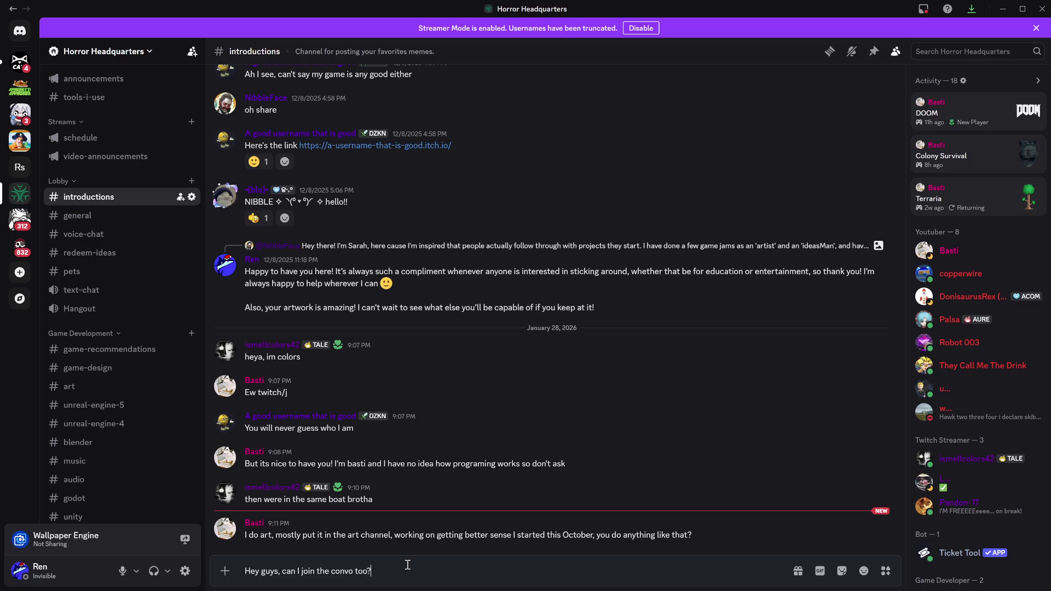
key("Return")
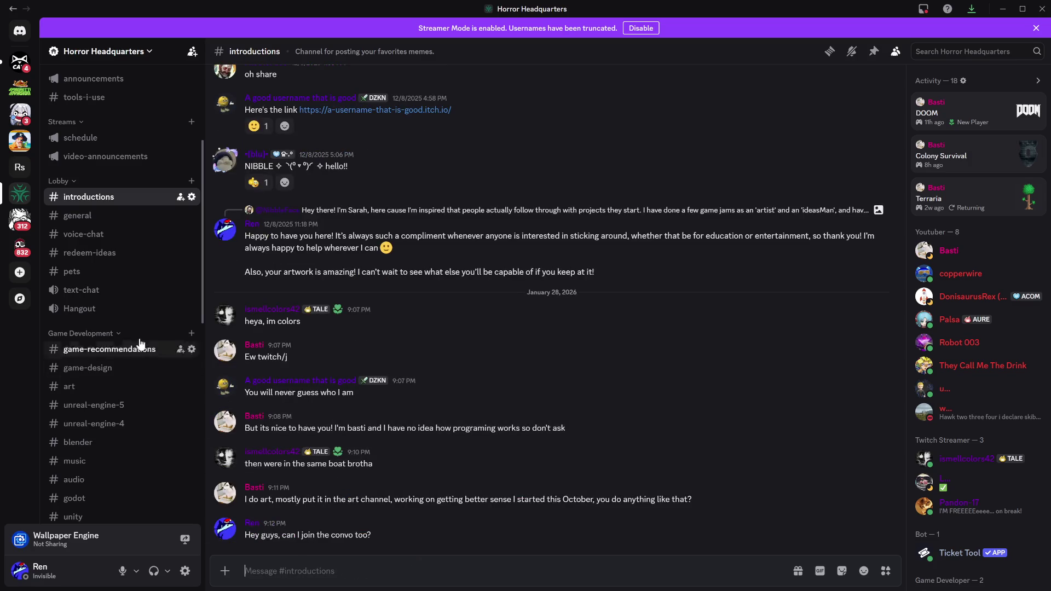
scroll(110, 389, "down", 2)
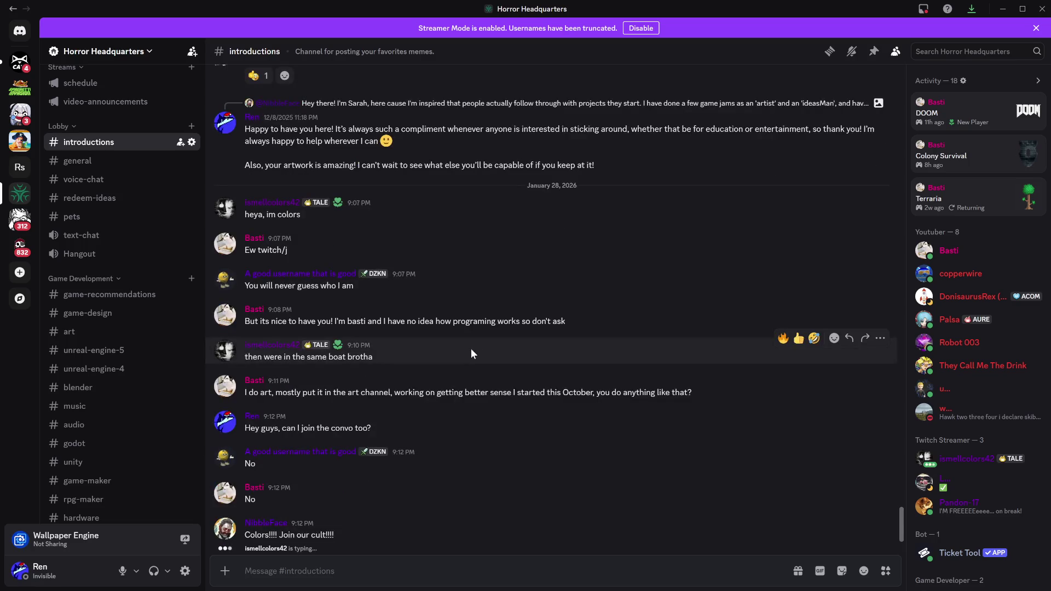
Send a crying-face emoji, found by searching 'cry', as a reply in #introductions
left_click(387, 561)
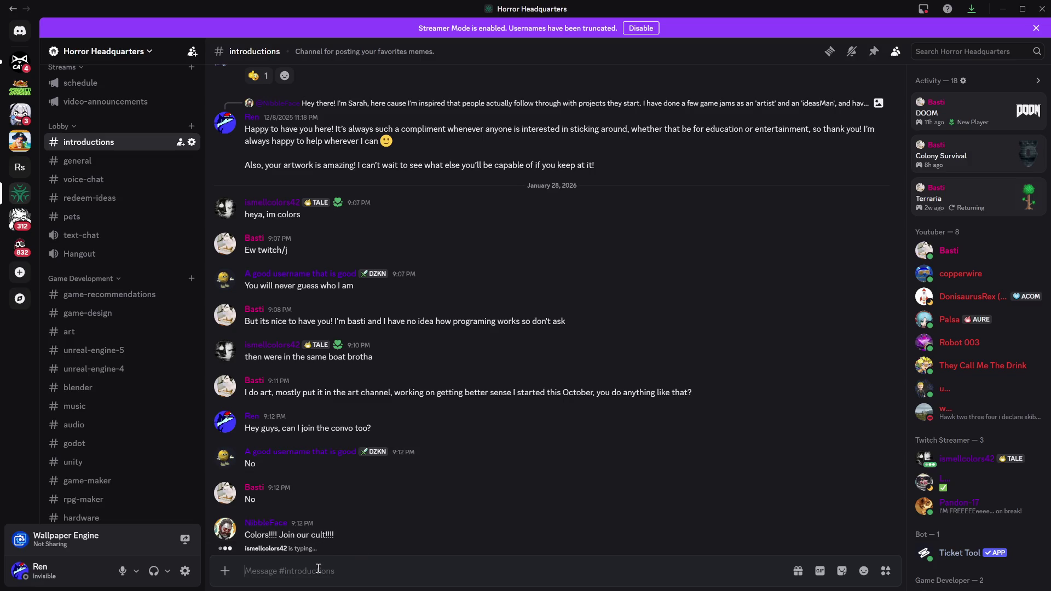
left_click(864, 575)
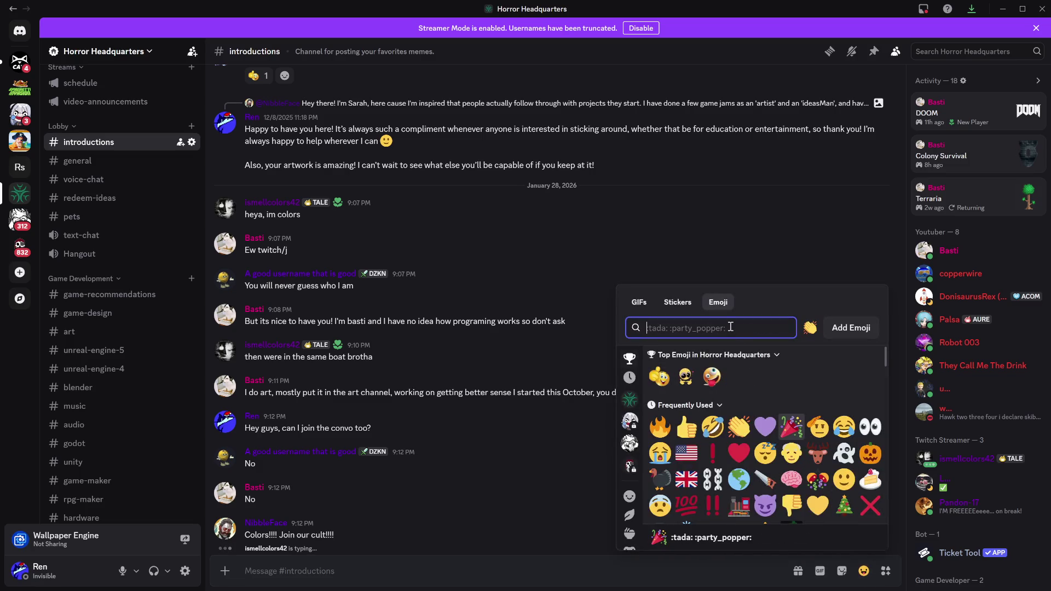
type("cry")
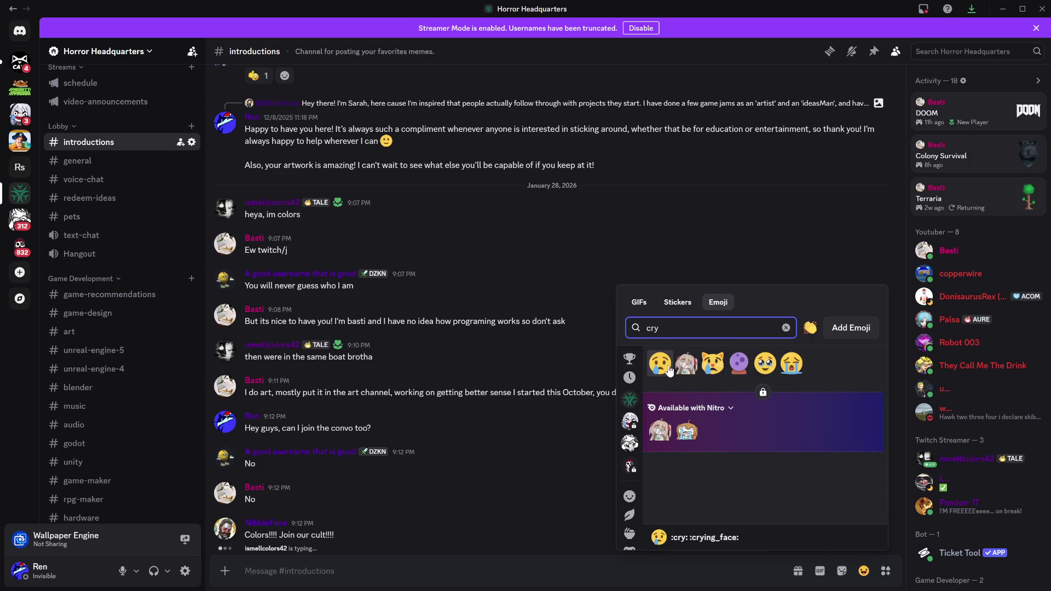
left_click(664, 364)
key("Return")
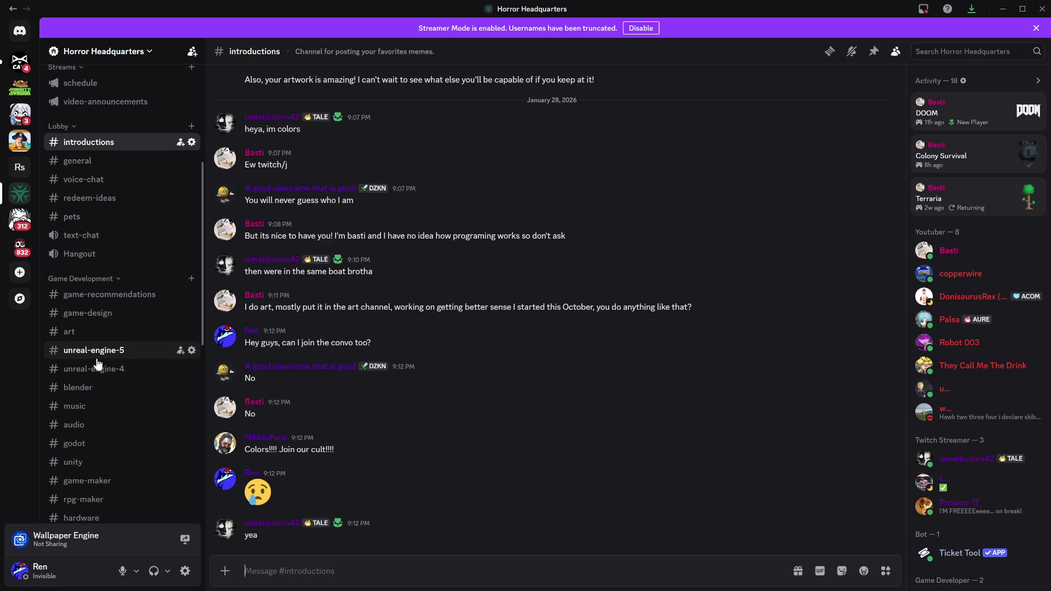
scroll(91, 362, "down", 5)
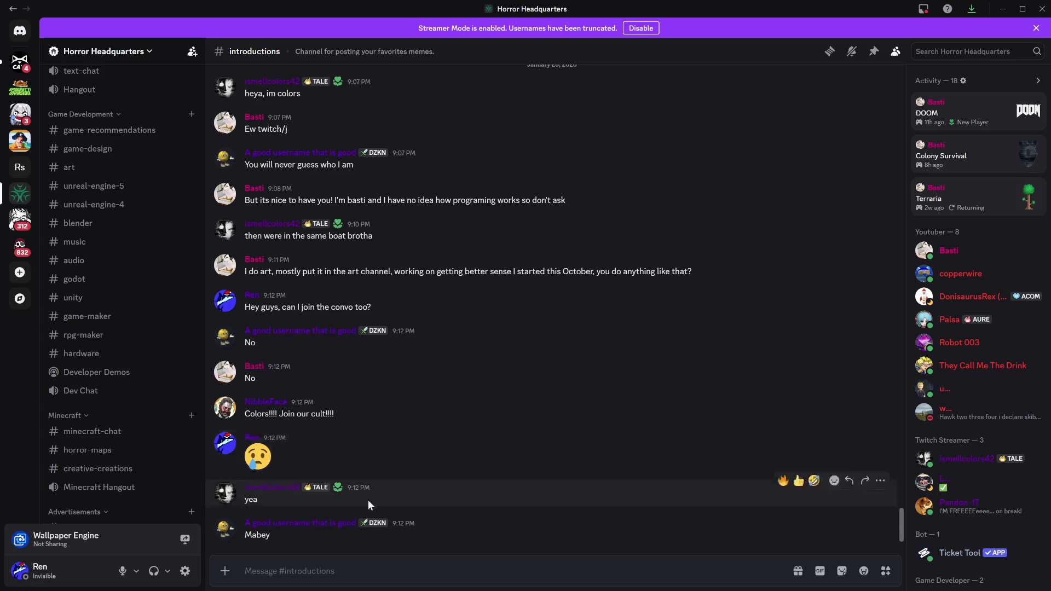
scroll(129, 437, "down", 5)
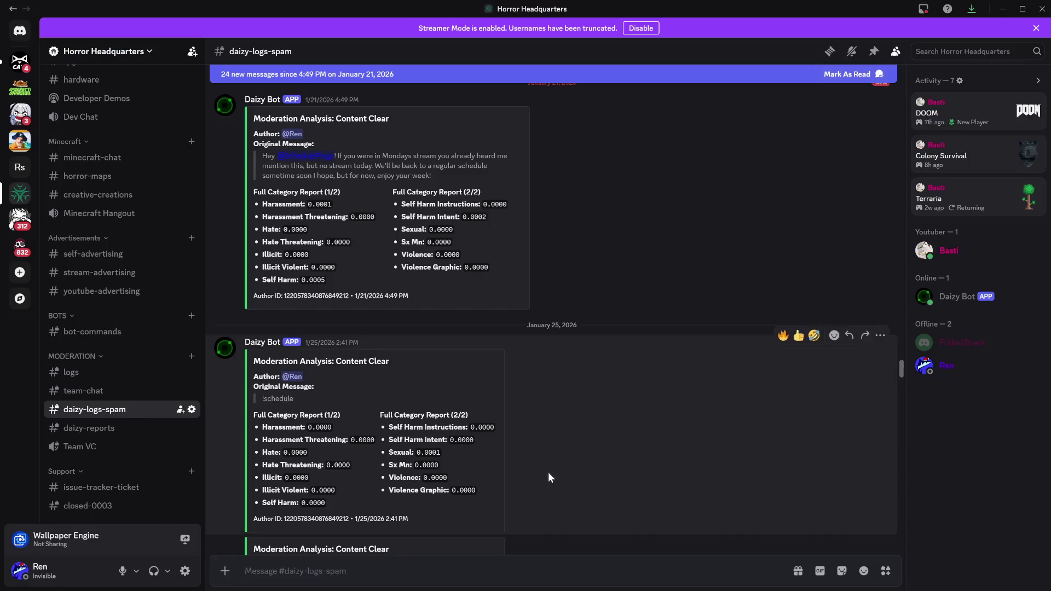
Look through #daizy-logs-spam and #daizy-reports under MODERATION, then open #bot-commands
scroll(557, 475, "down", 10)
scroll(591, 473, "down", 10)
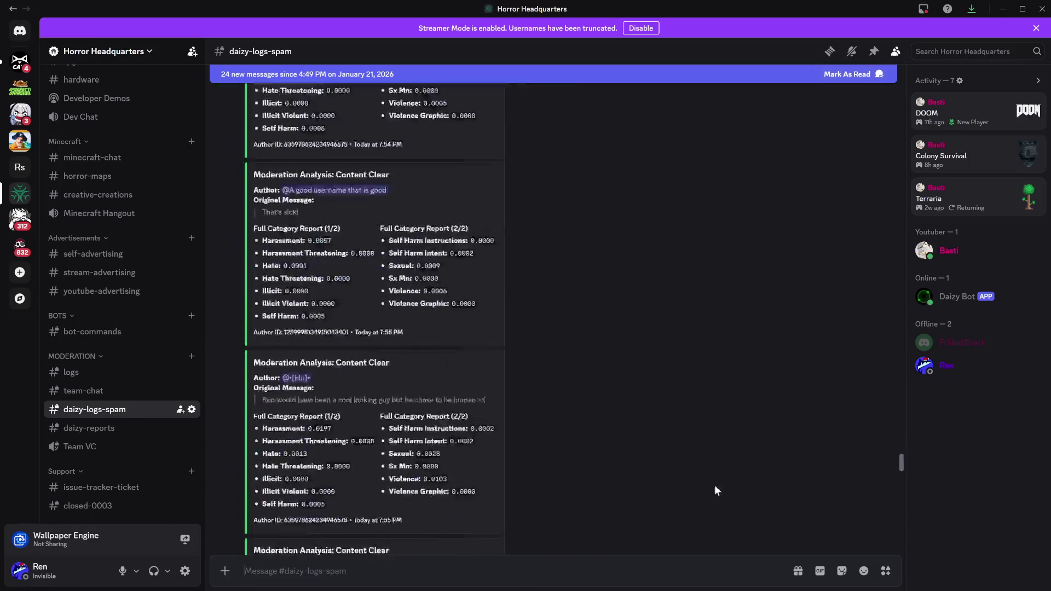
left_click_drag(902, 478, 897, 552)
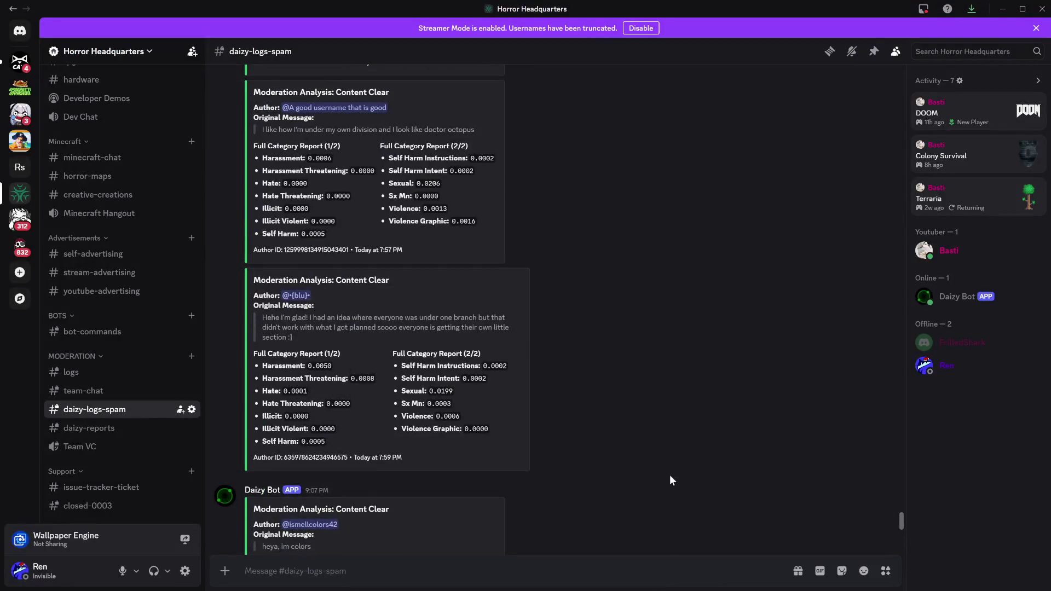
left_click(129, 428)
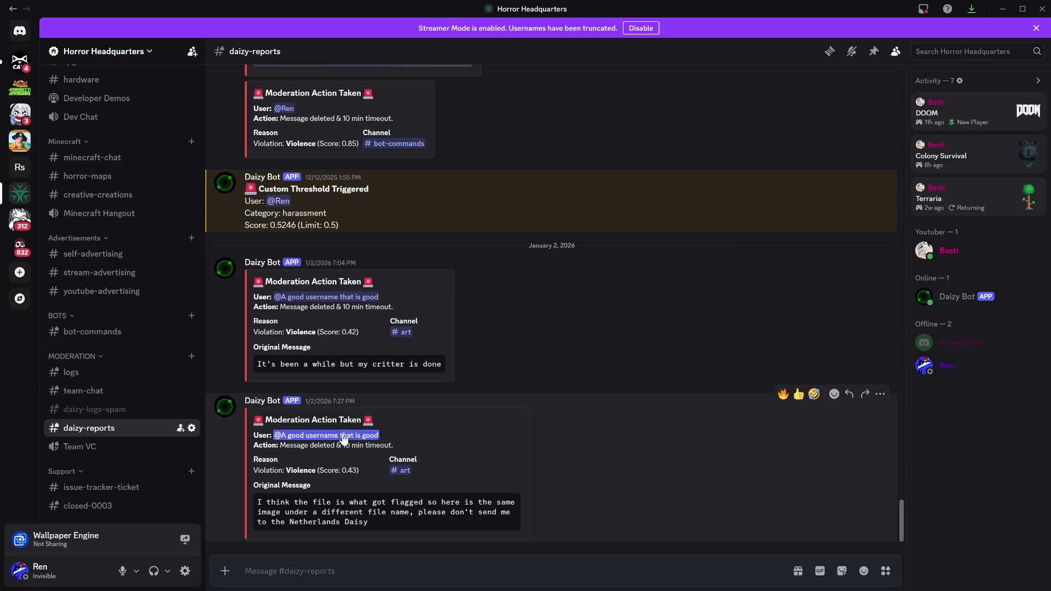
left_click(116, 411)
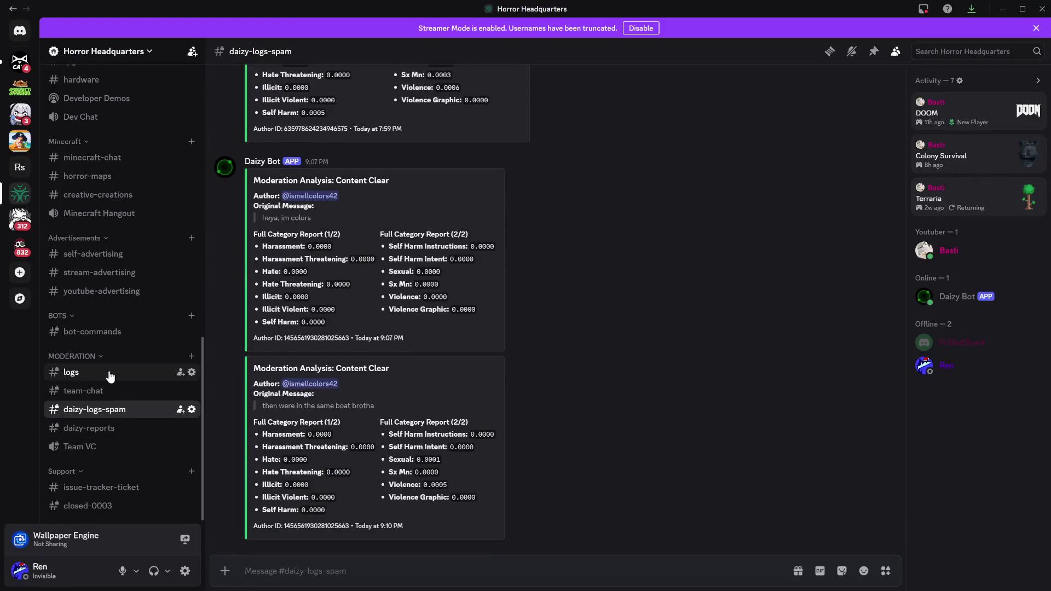
left_click(82, 332)
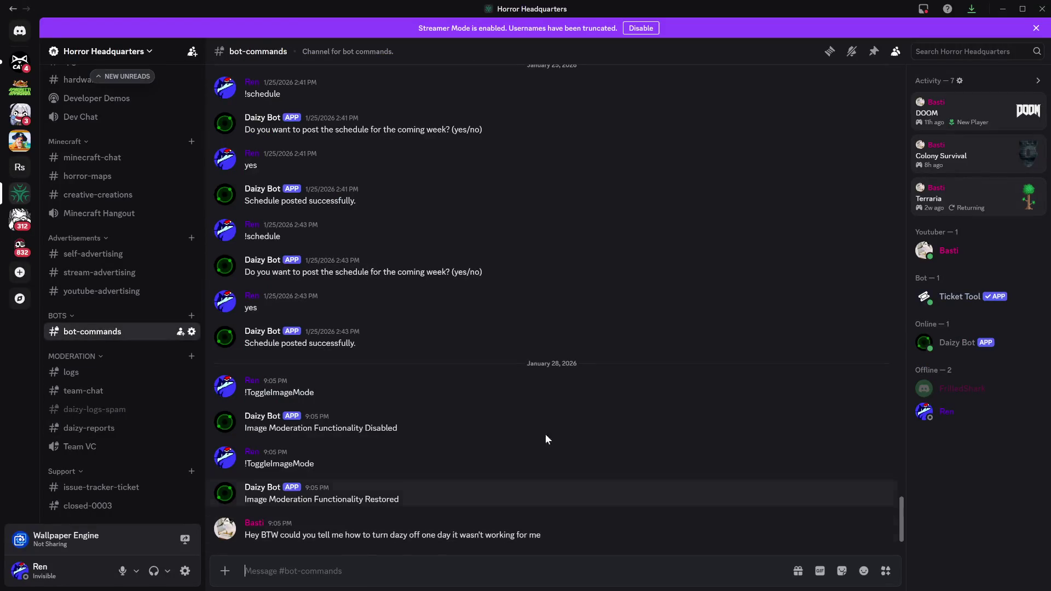
Copy TogglePowerState from the pinned messages and send !TogglePowerState to disable Daizy Bot's moderation
left_click(876, 54)
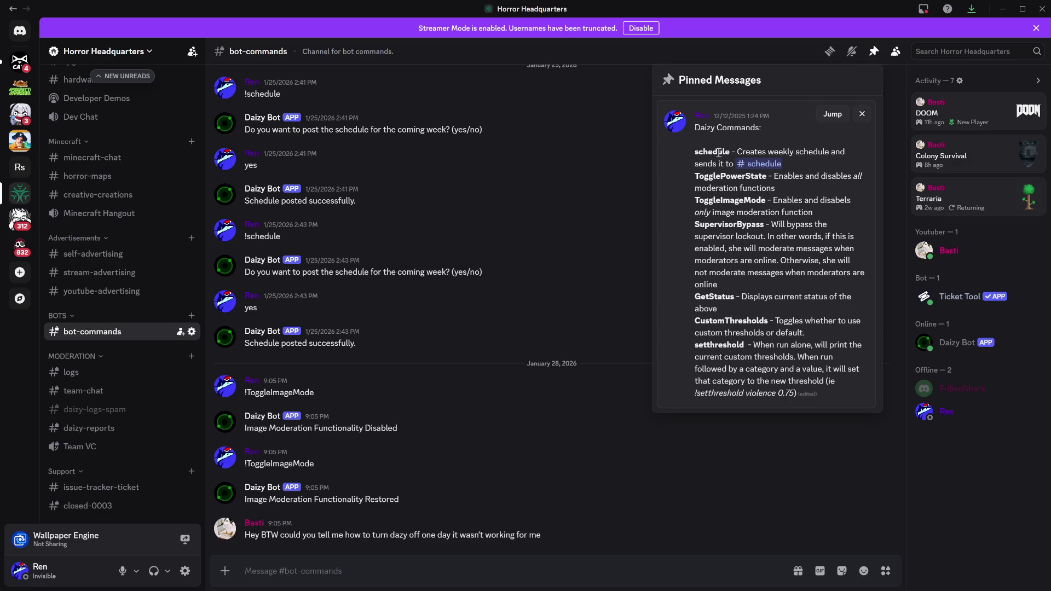
double_click(713, 175)
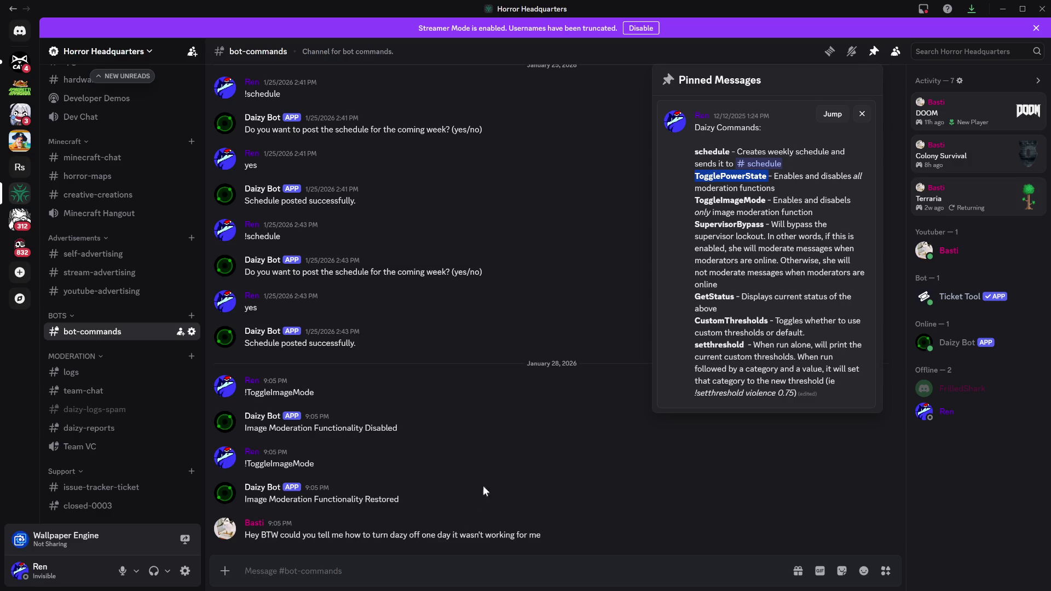
left_click(388, 563)
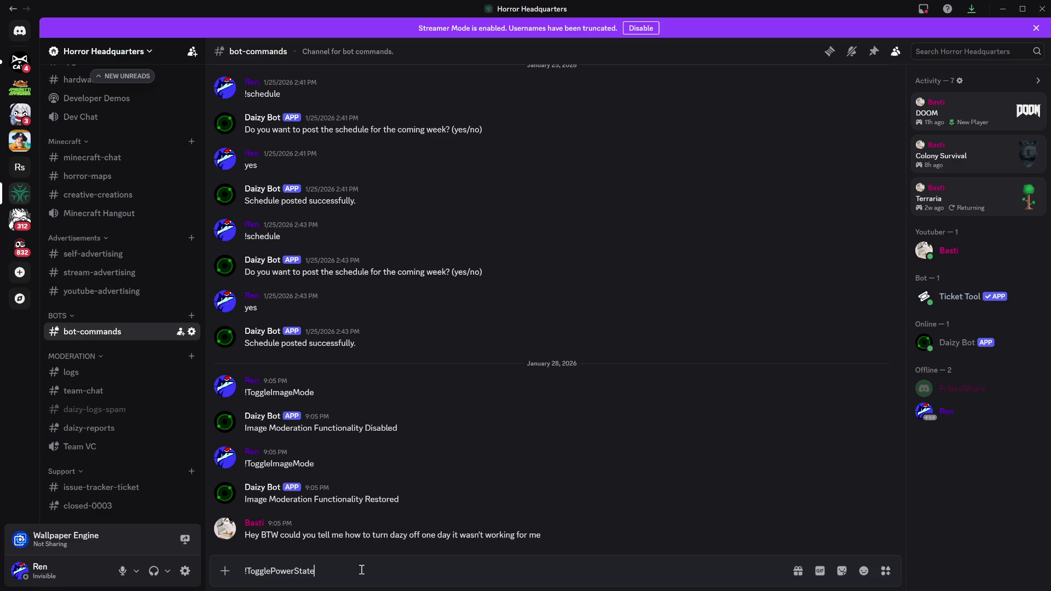
key("Return")
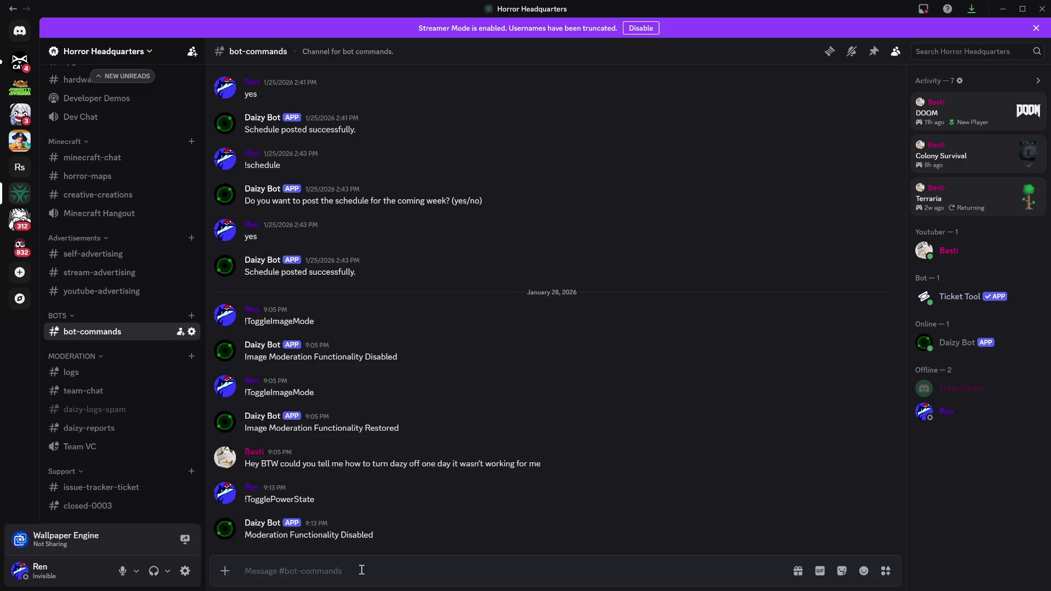
scroll(108, 296, "up", 10)
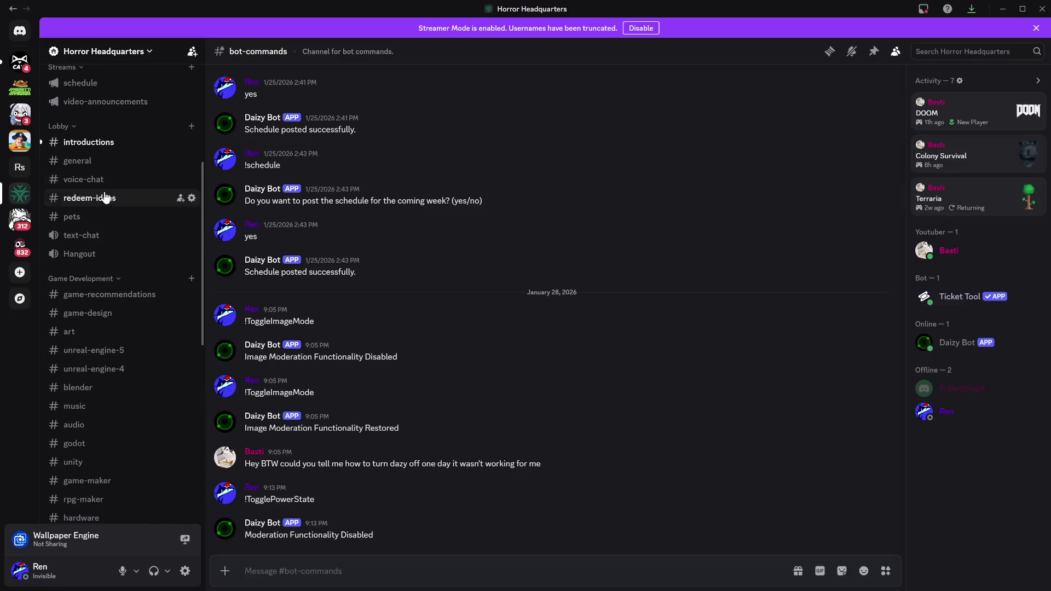
Return to #introductions, scroll through the newer chat and view a message author's profile
left_click(87, 142)
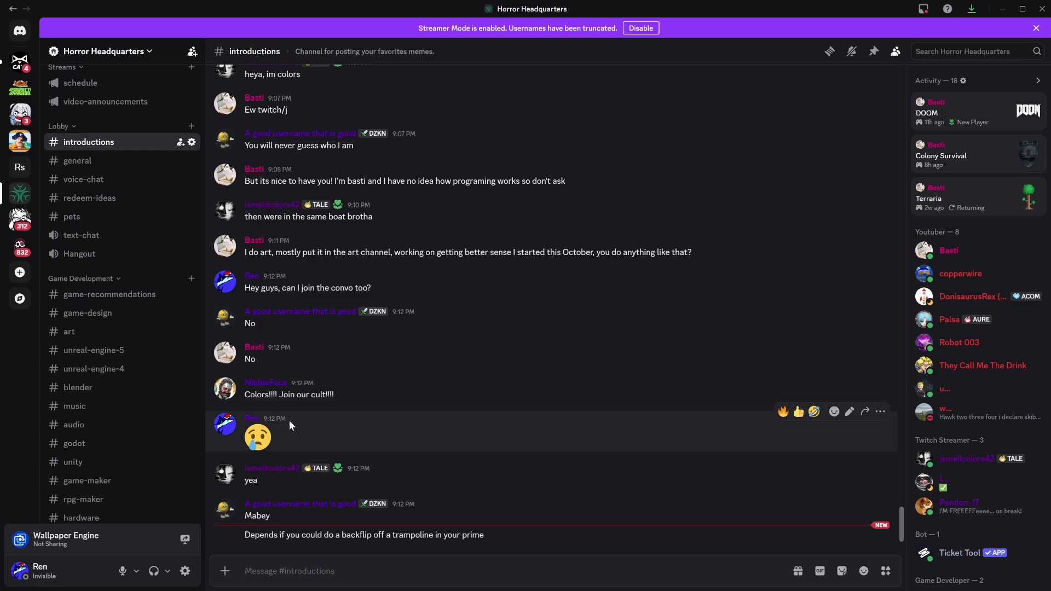
scroll(277, 231, "up", 3)
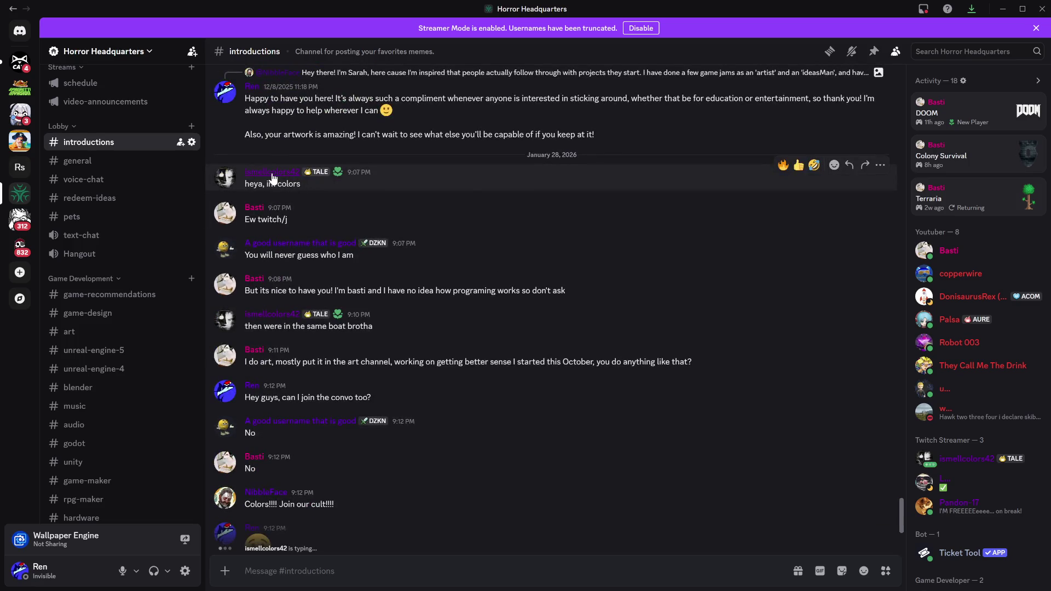
left_click(272, 173)
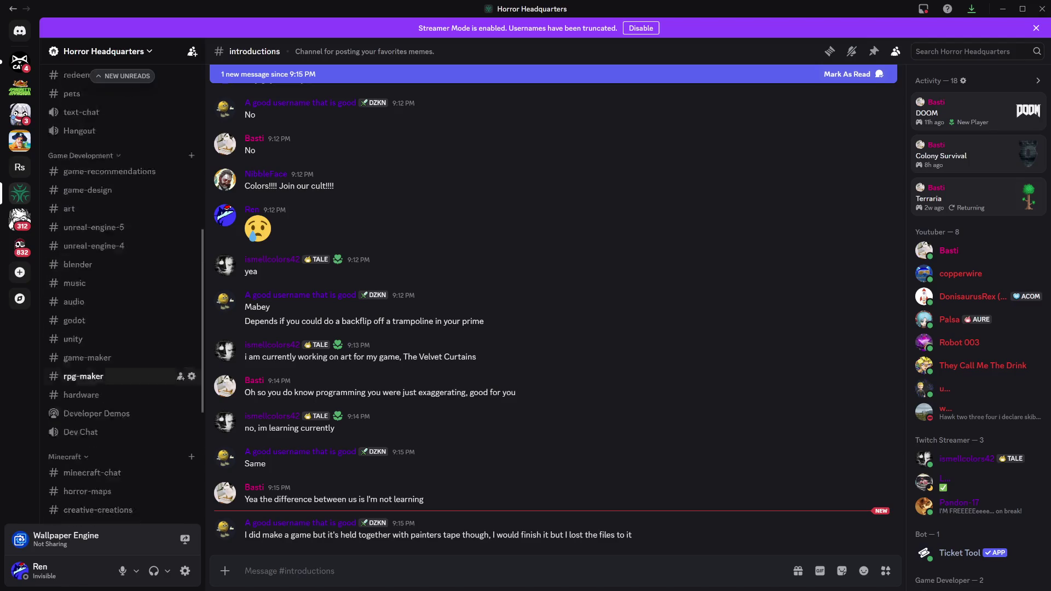
scroll(121, 356, "up", 7)
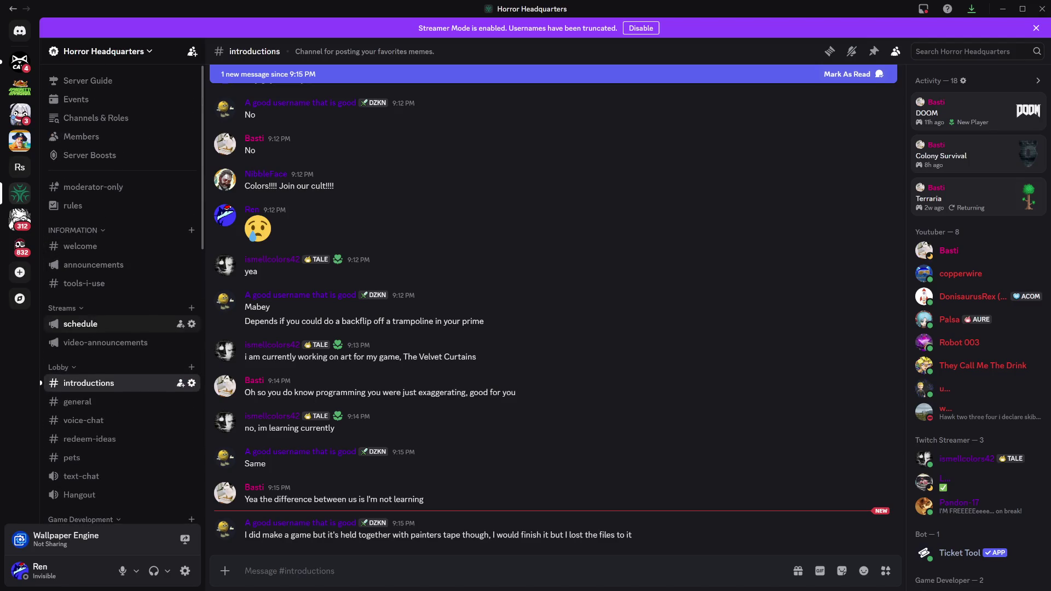
Open #schedule and read Daizy Bot's Game Development streams for January 26, 28 and 31
left_click(80, 323)
scroll(493, 403, "up", 3)
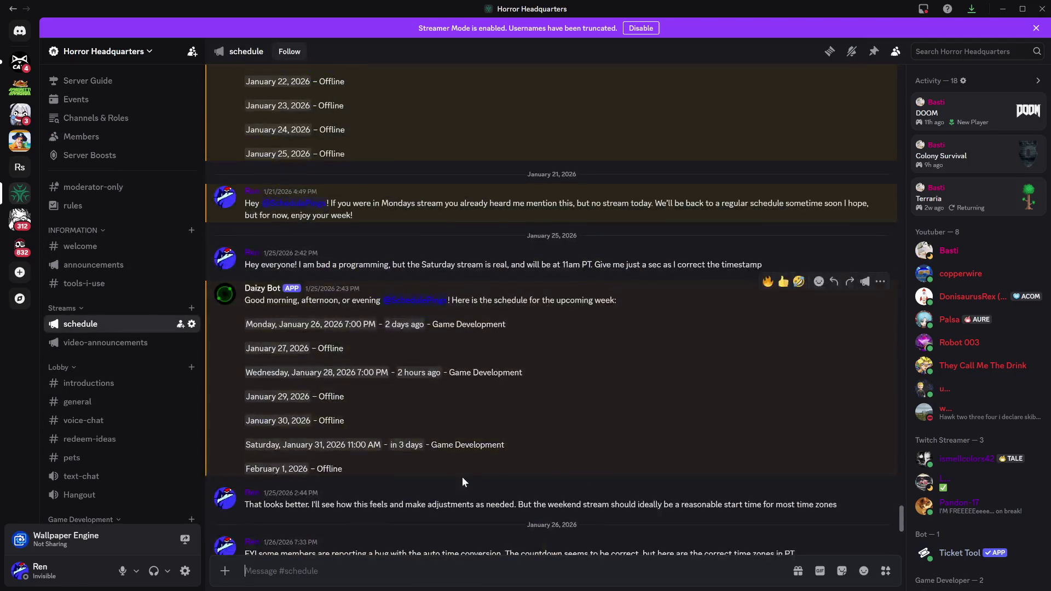
mouse_move(390, 468)
left_mouse_down()
mouse_move(255, 331)
mouse_move(250, 305)
left_mouse_up()
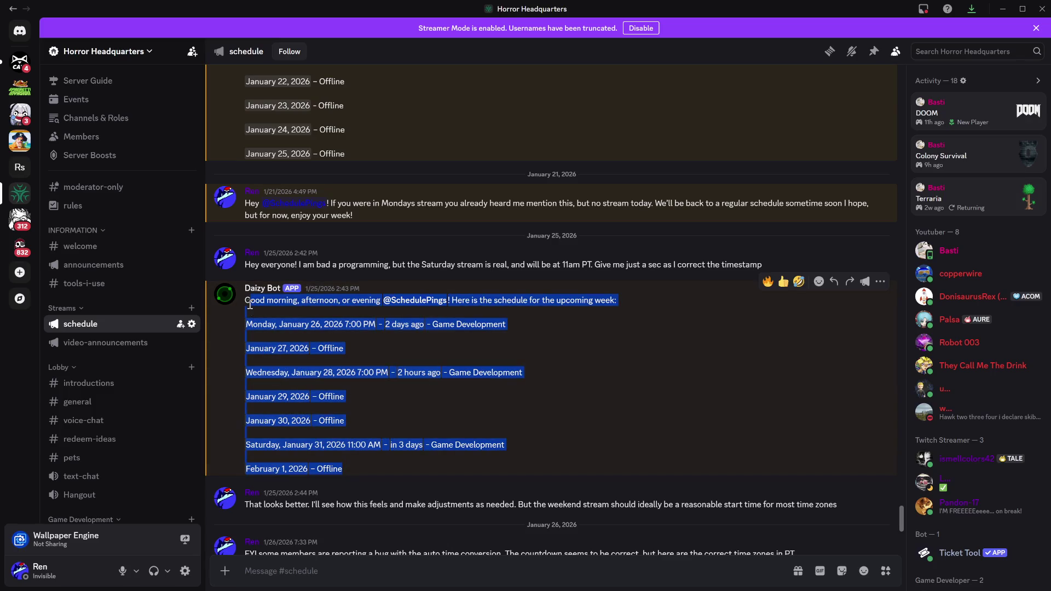
left_click(386, 369)
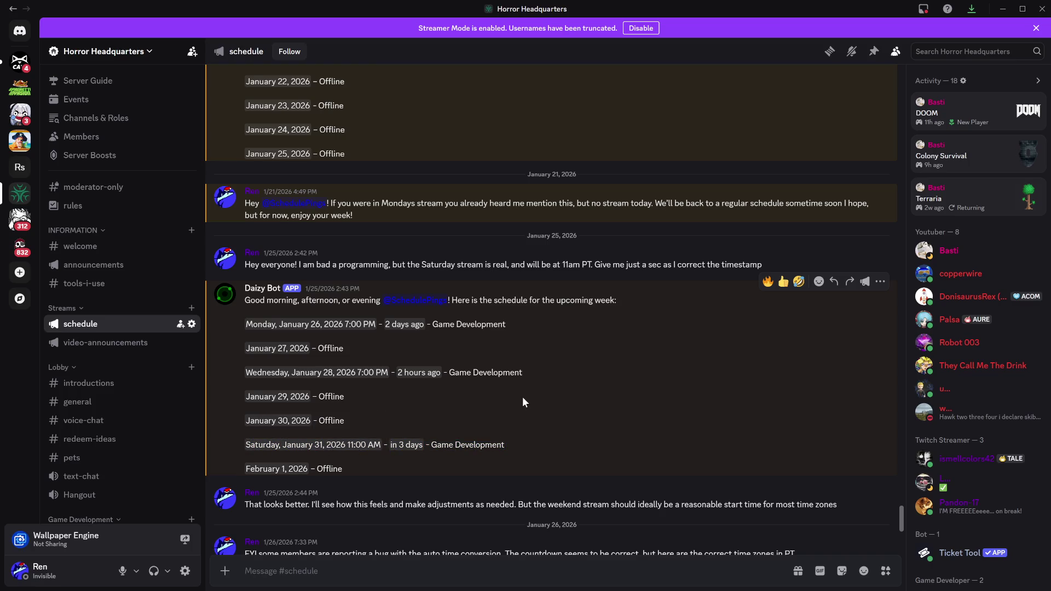
scroll(522, 399, "down", 3)
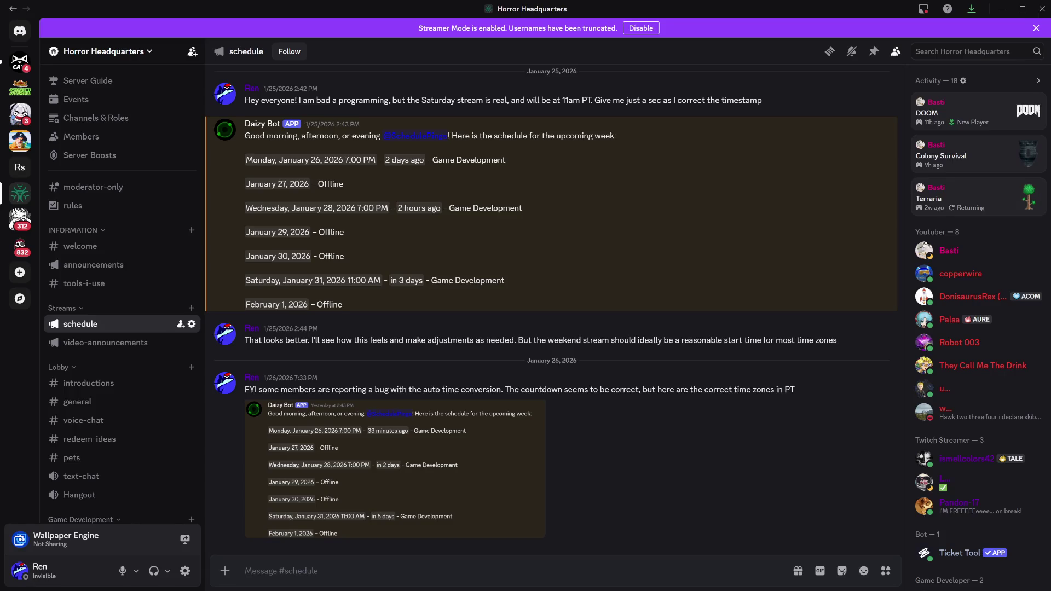